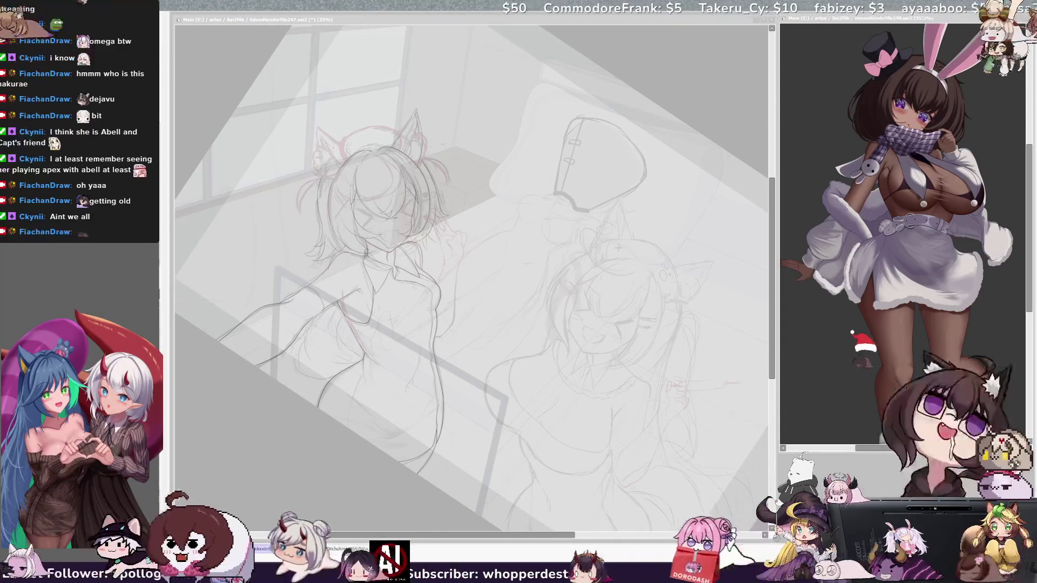
- Lasso-select the window-side girl's head, shoulder and raised arm
key("alt+Tab")
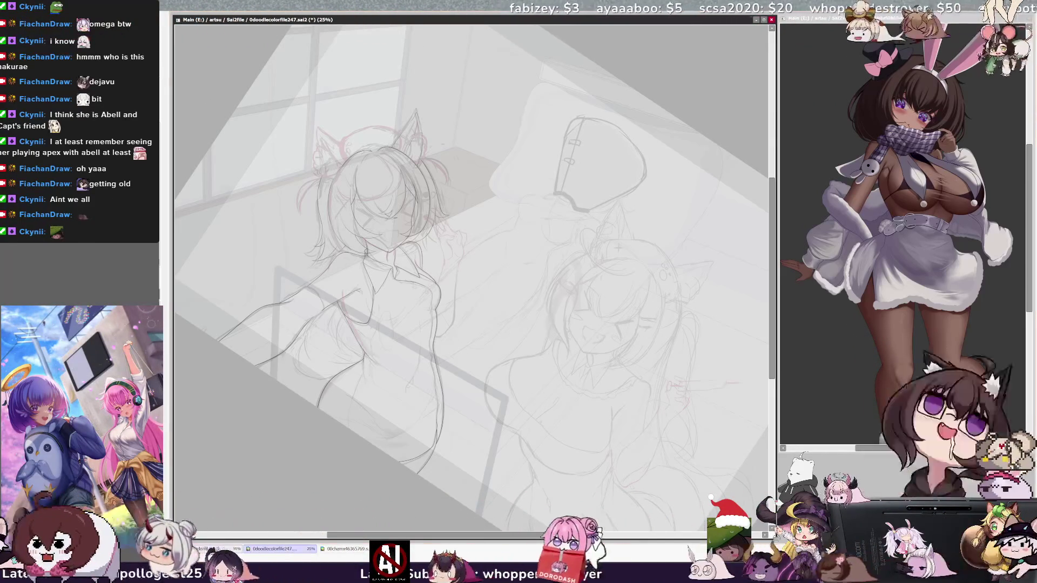
mouse_move(422, 216)
left_mouse_down()
mouse_move(438, 259)
mouse_move(463, 270)
left_mouse_up()
left_click_drag(460, 223, 473, 240)
left_click_drag(435, 204, 442, 229)
left_click_drag(440, 338, 437, 339)
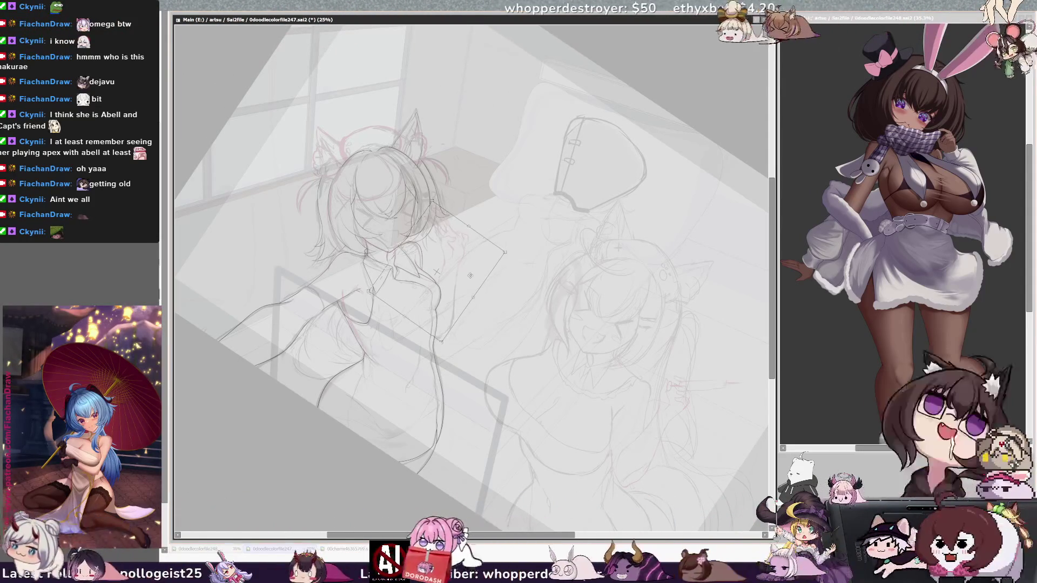
- Rotate the selected head and arm slightly clockwise and commit the transform
key("h")
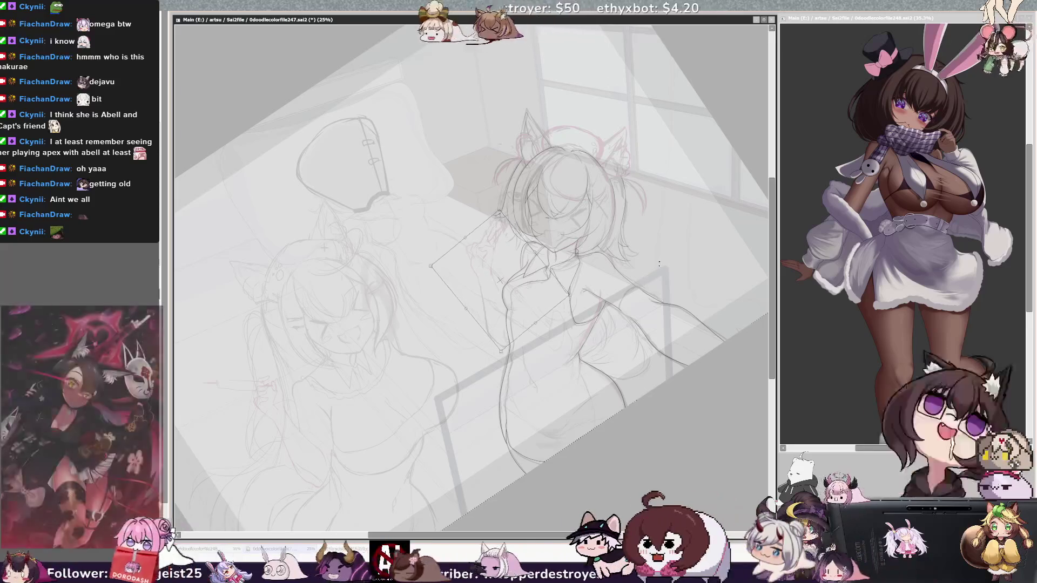
left_click_drag(660, 260, 620, 310)
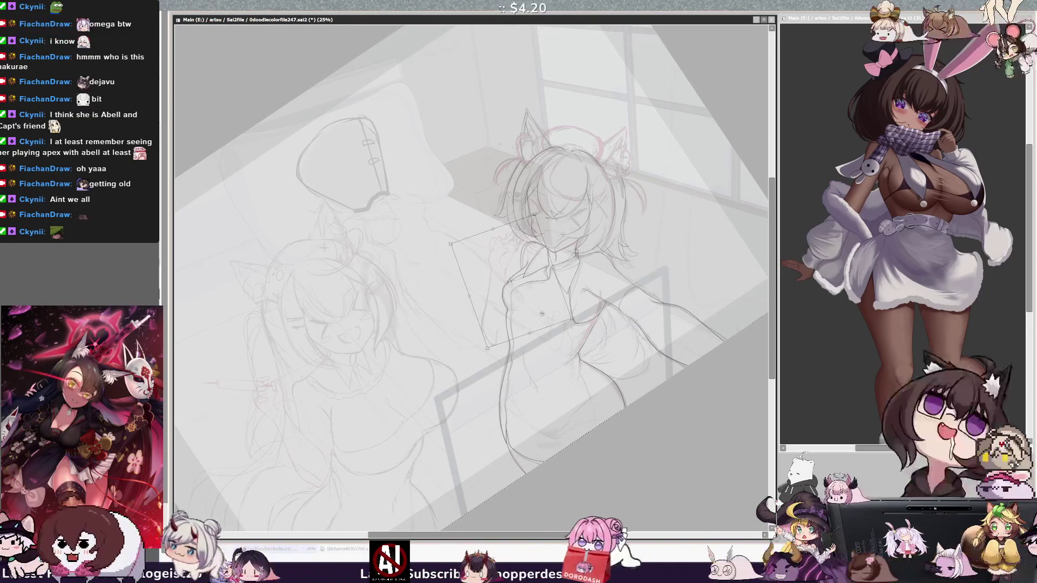
left_click_drag(542, 313, 552, 309)
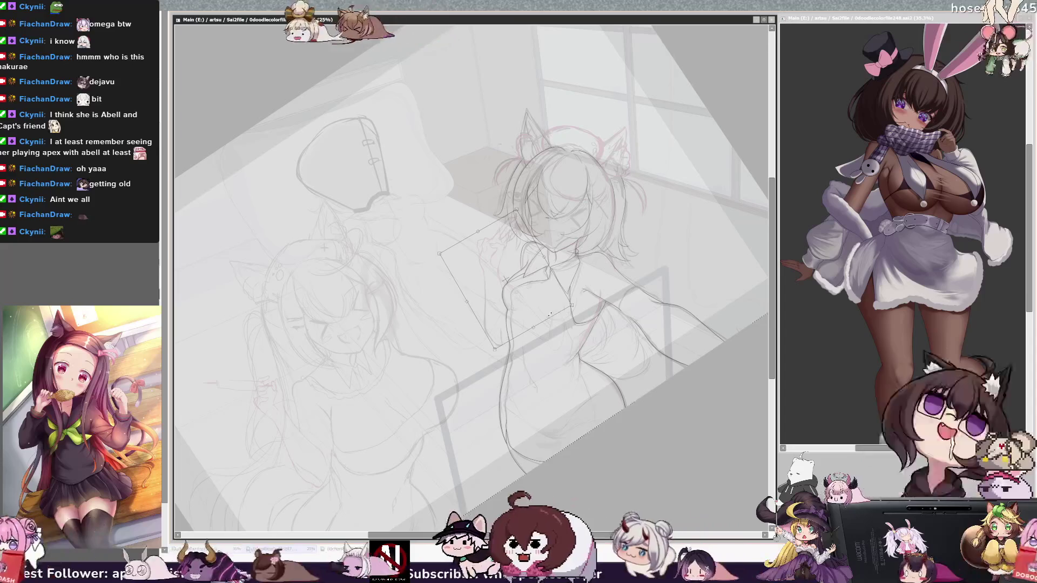
key("Return")
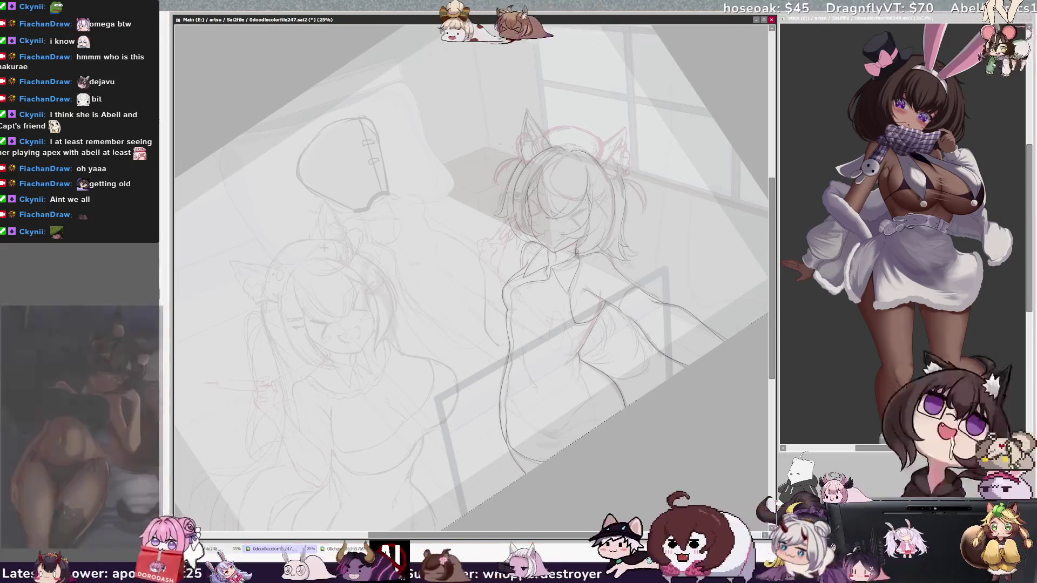
scroll(470, 278, "down", 3)
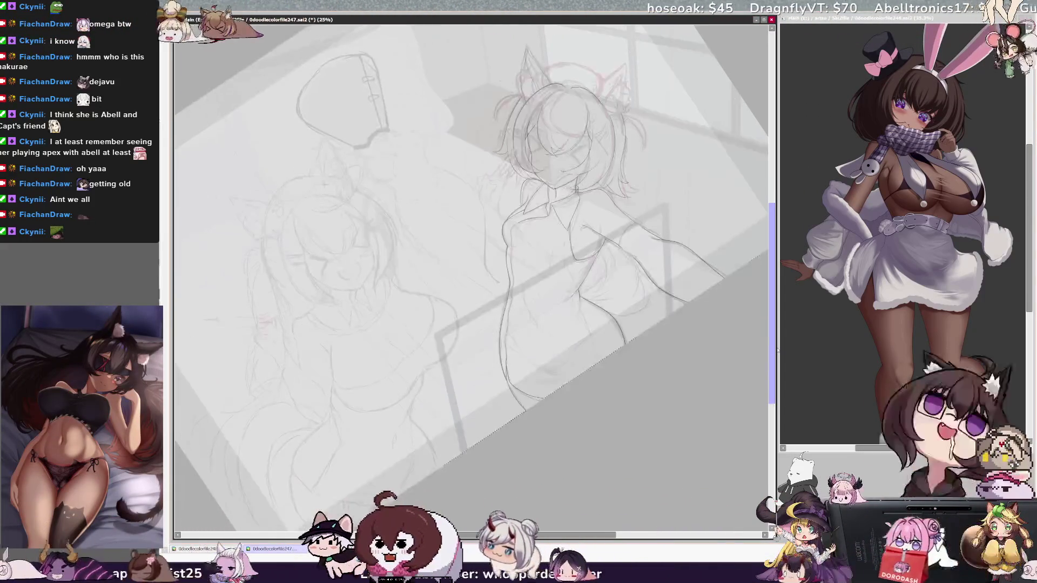
- Un-mirror the canvas and zoom to 50% on the window-side girl's torso
scroll(657, 325, "up", 3)
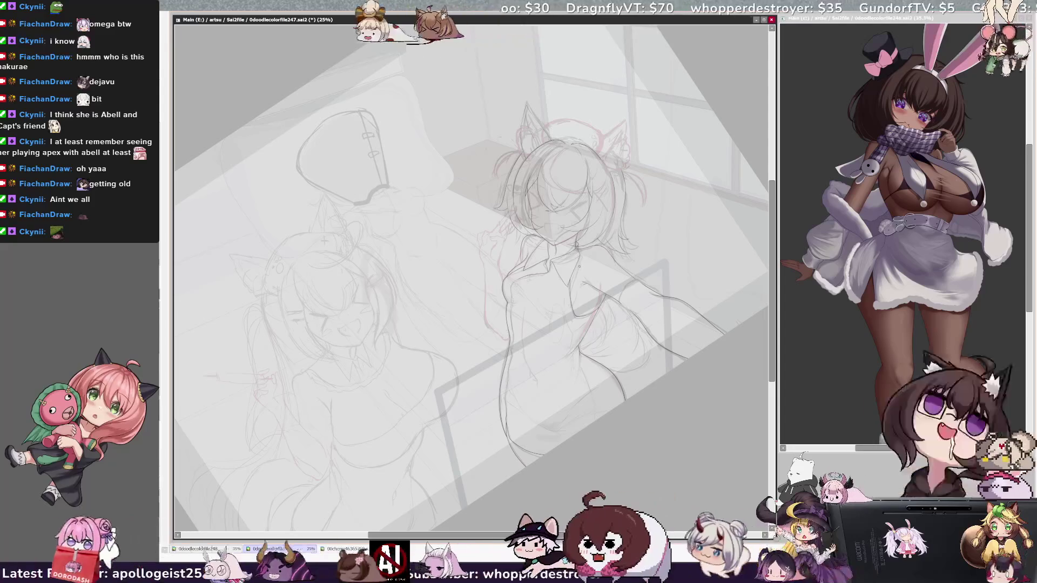
key("h")
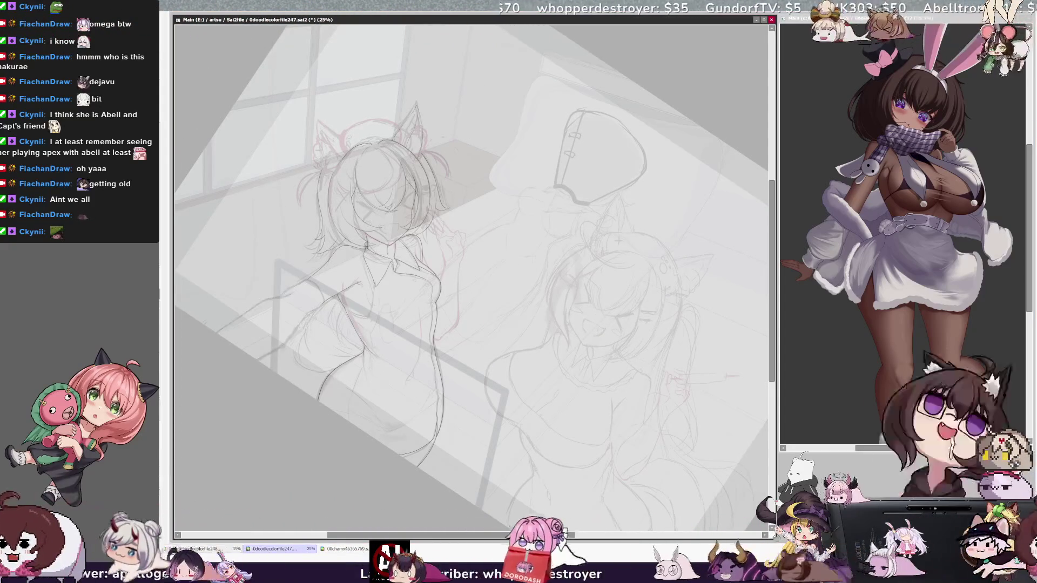
key("ctrl+plus")
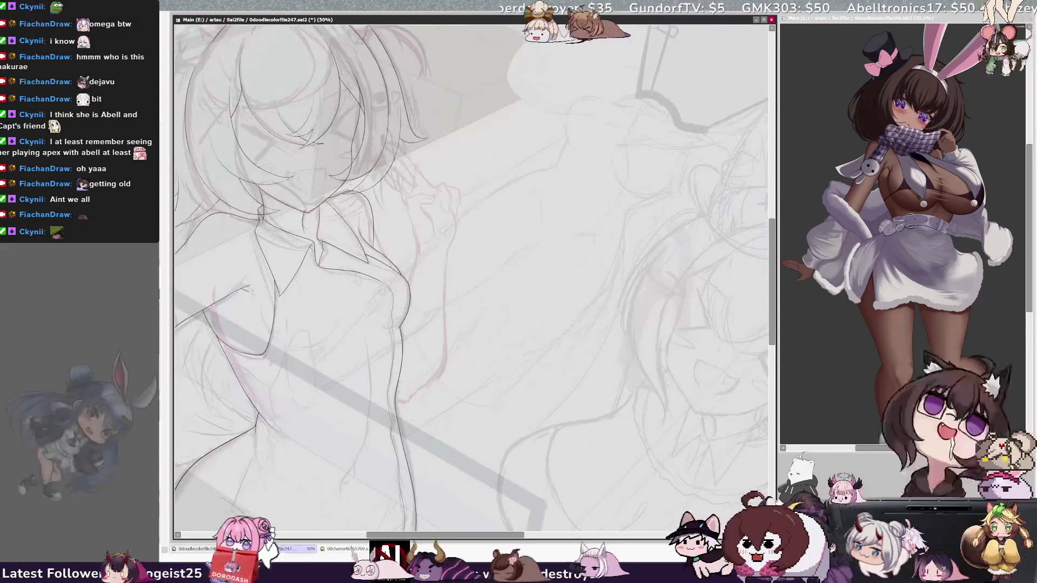
- Ink a short contour line on the girl's torso, then tilt the view and zoom to 75%
mouse_move(470, 275)
left_mouse_down()
mouse_move(259, 341)
mouse_move(578, 292)
mouse_move(535, 178)
left_mouse_up()
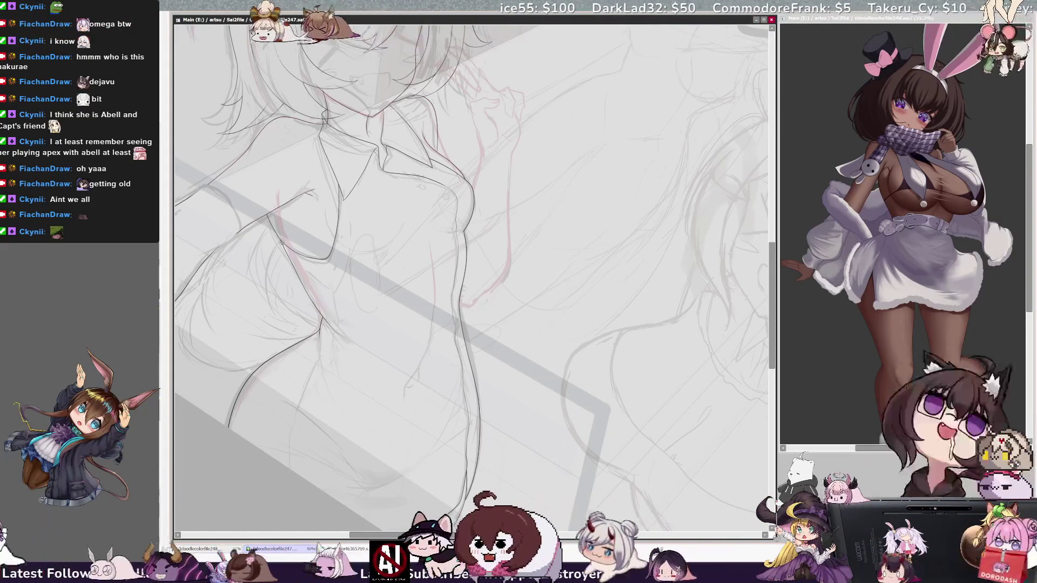
left_click_drag(281, 226, 280, 246)
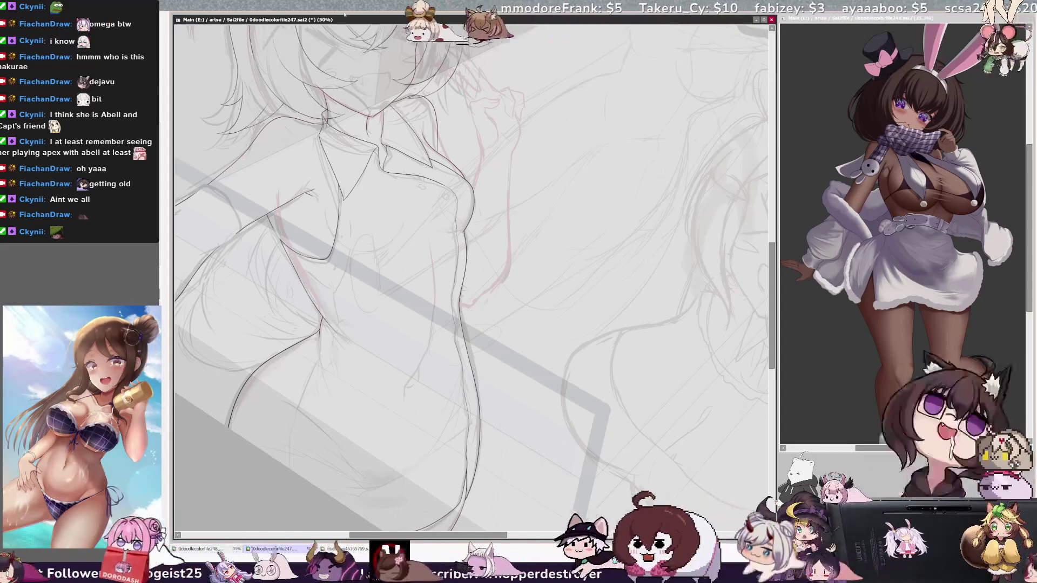
key("Delete")
key("Delete")
key("Delete")
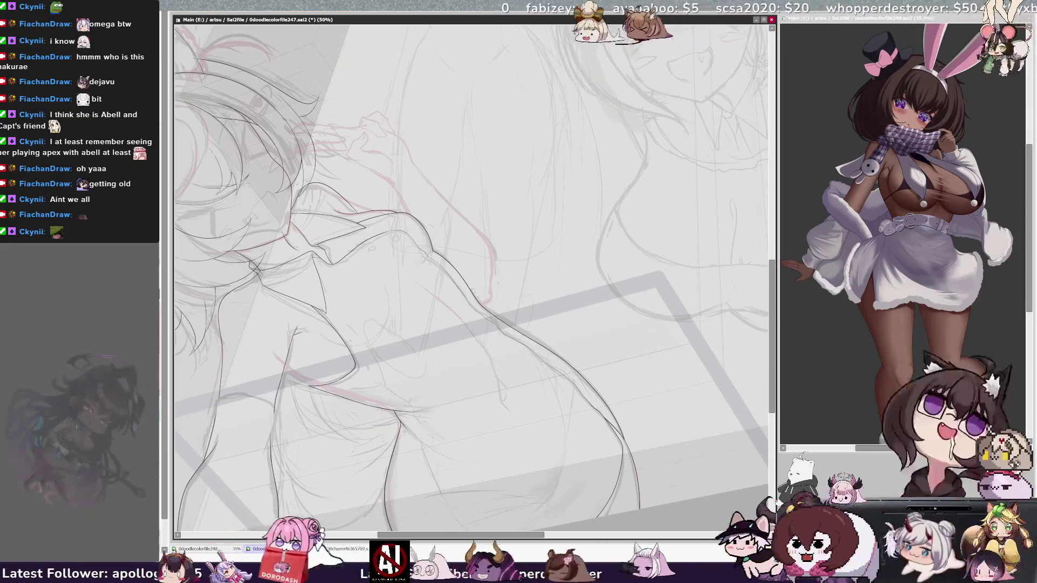
scroll(472, 258, "left", 3)
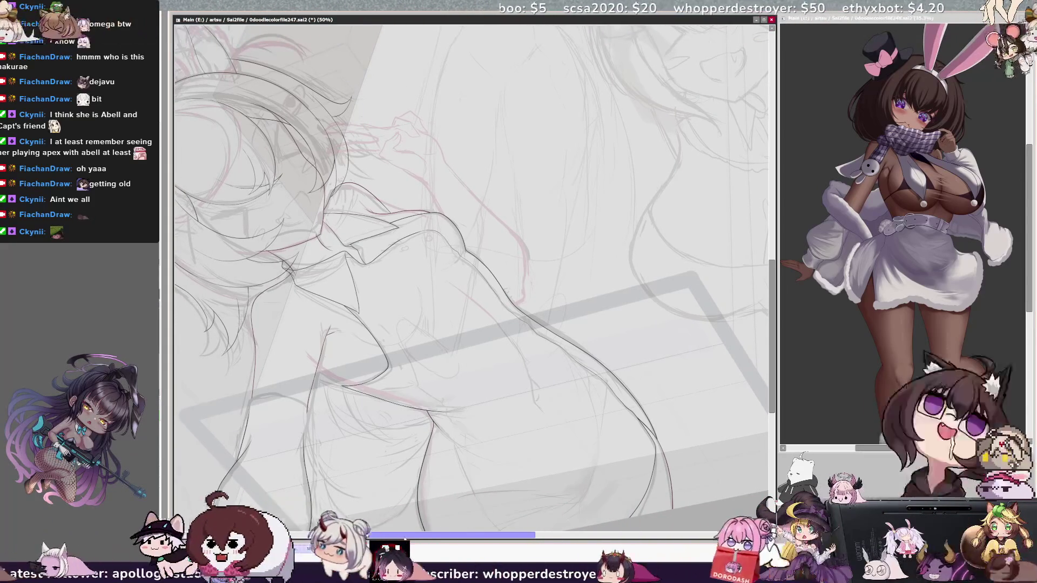
key("ctrl+plus")
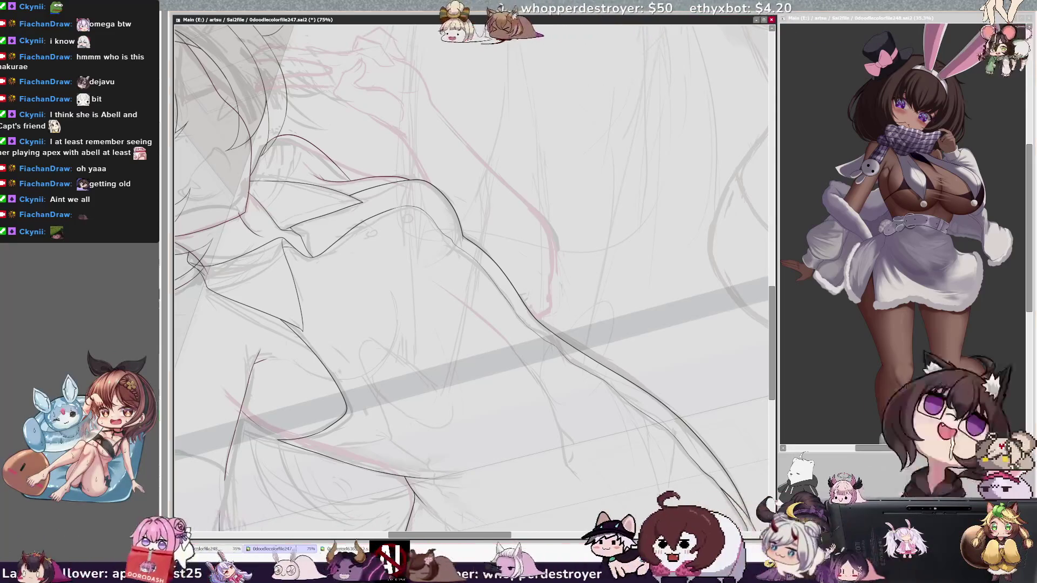
- Level the view and ink a clean torso line, redrawing the first attempt
key("End")
key("End")
key("End")
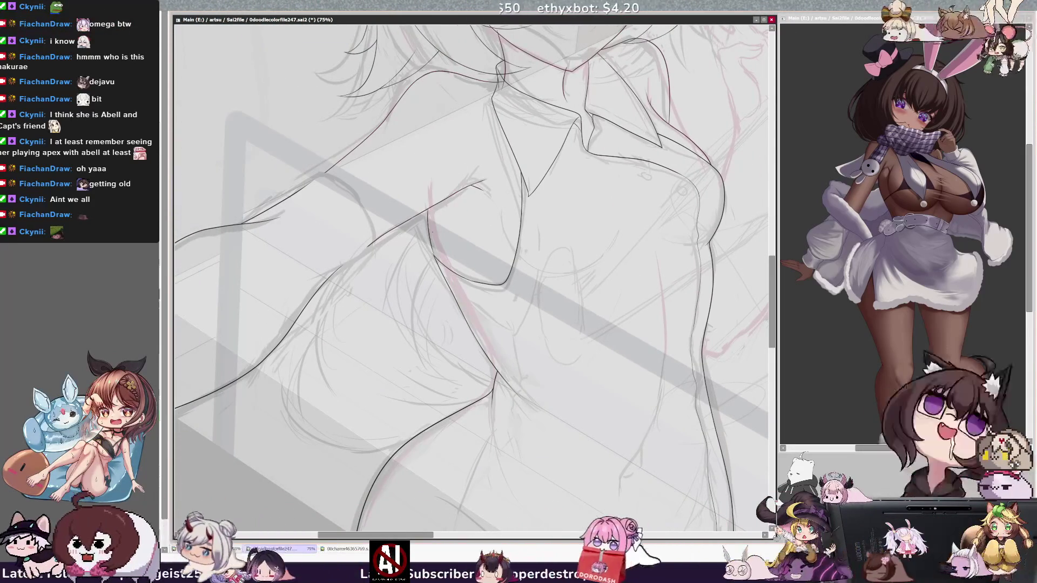
left_click_drag(426, 210, 434, 253)
key("ctrl+z")
left_click_drag(428, 210, 445, 259)
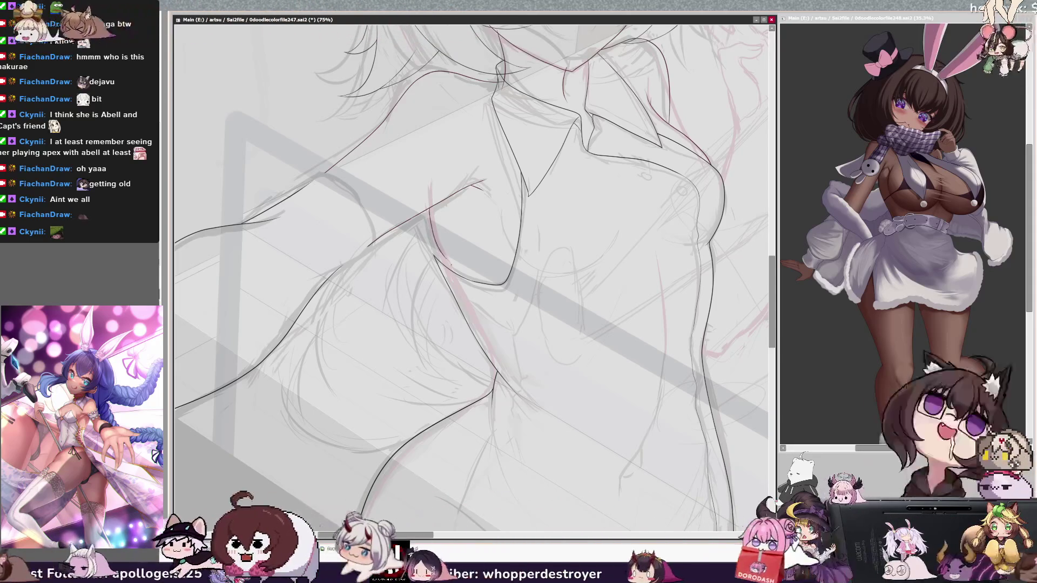
scroll(471, 259, "right", 3)
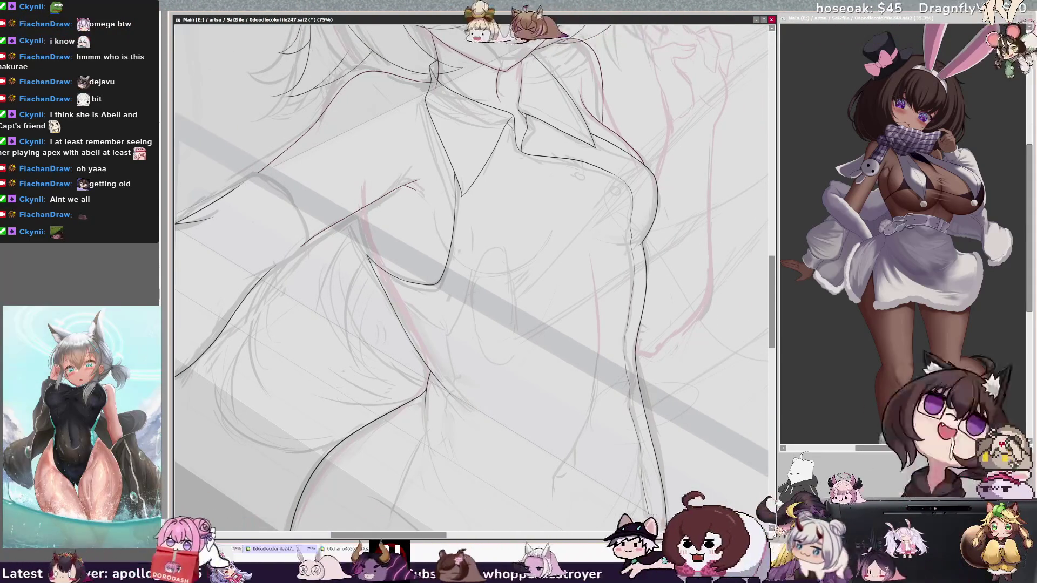
key("ctrl+z")
key("ctrl+y")
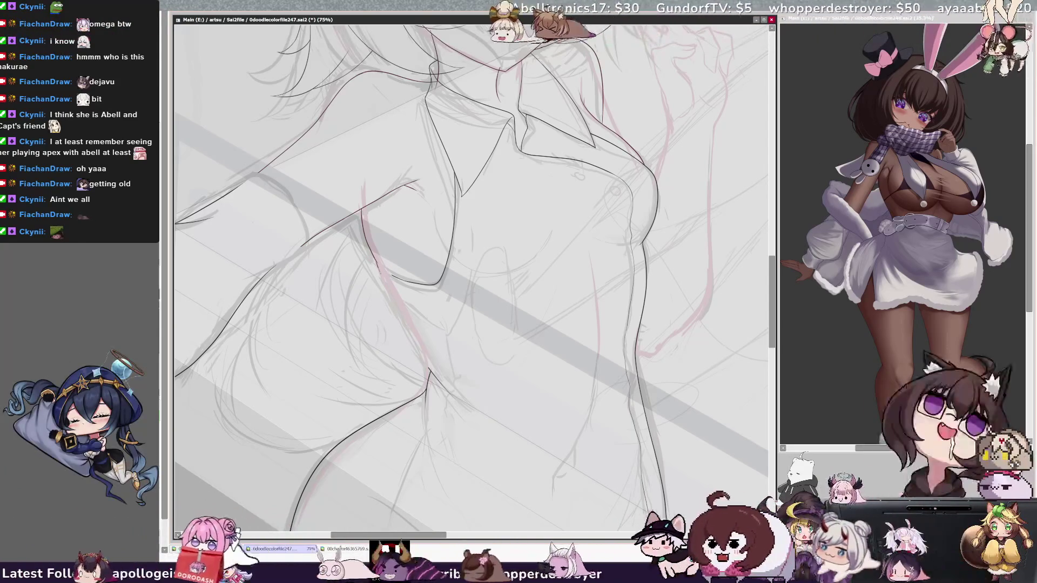
- Trace the arm over the pink sketch line, mirror-check it, and work at 100% zoom
left_click_drag(378, 261, 424, 359)
key("h")
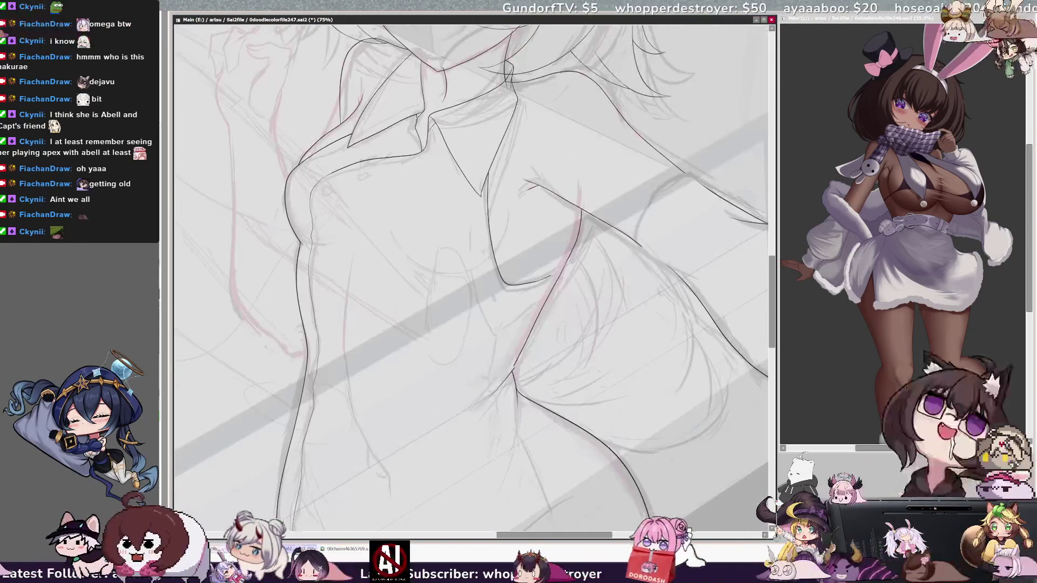
key("h")
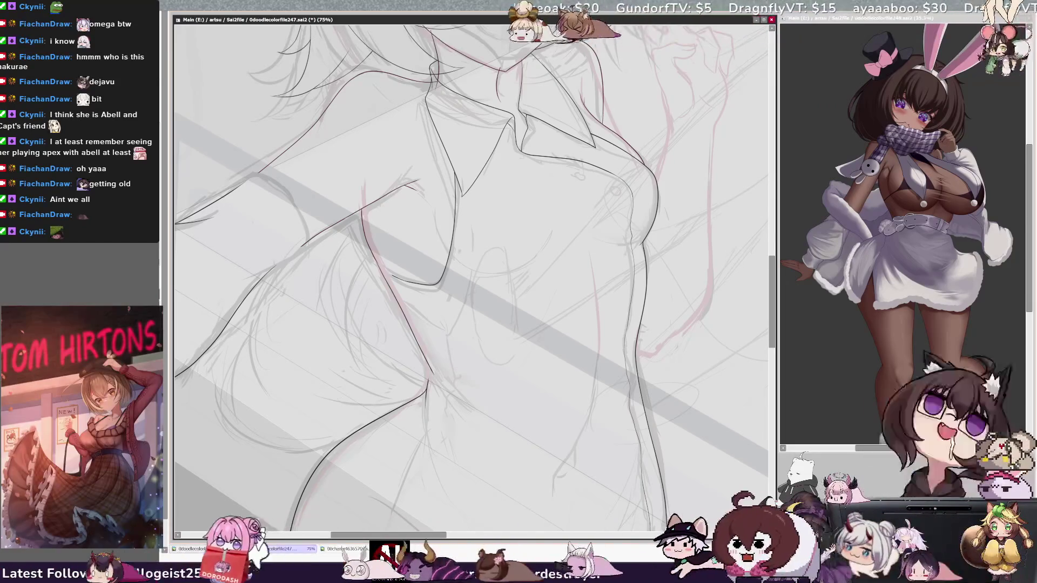
left_click_drag(409, 537, 422, 537)
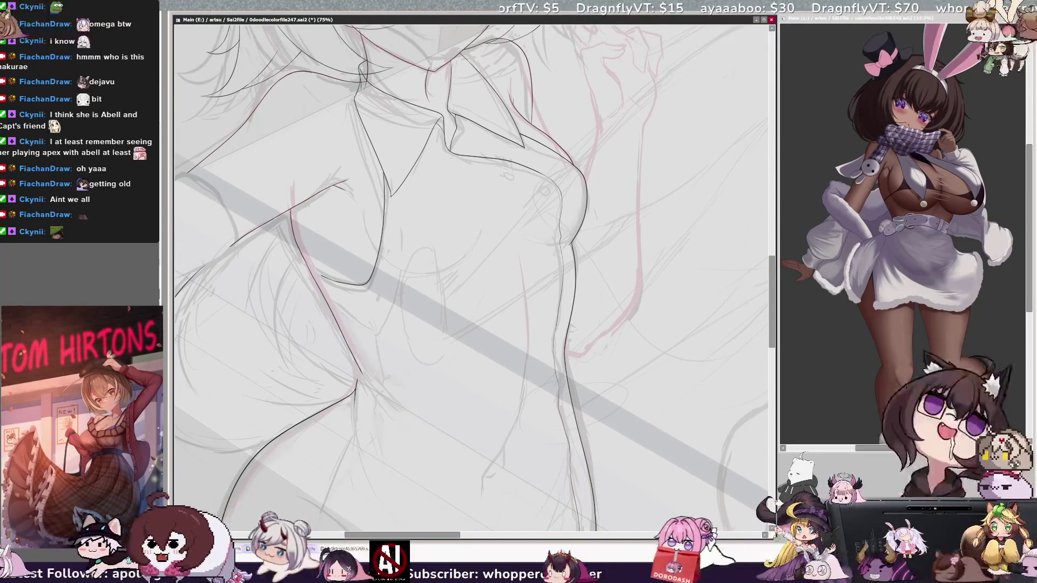
key("ctrl+plus")
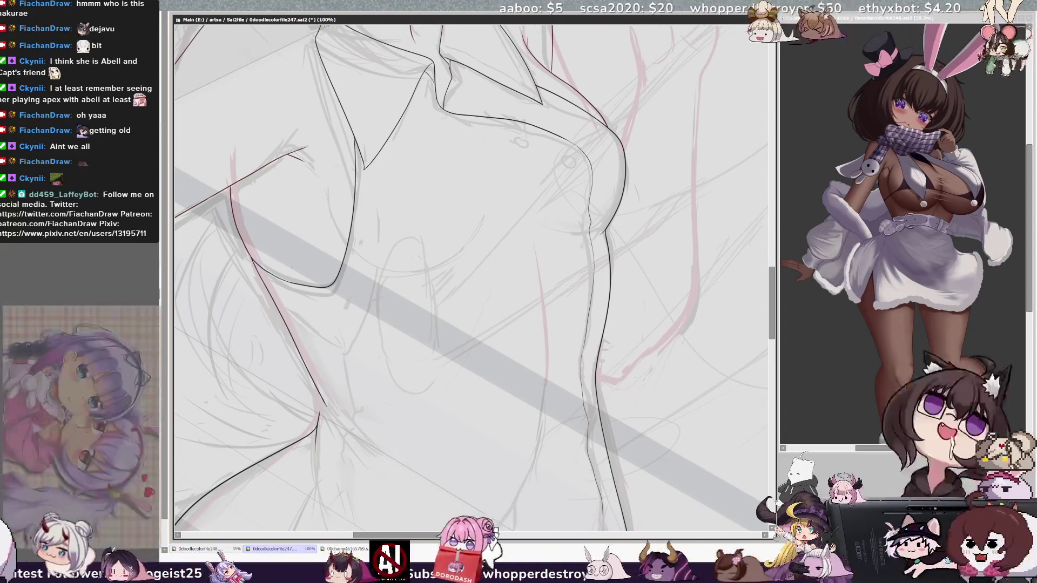
key("minus")
key("minus")
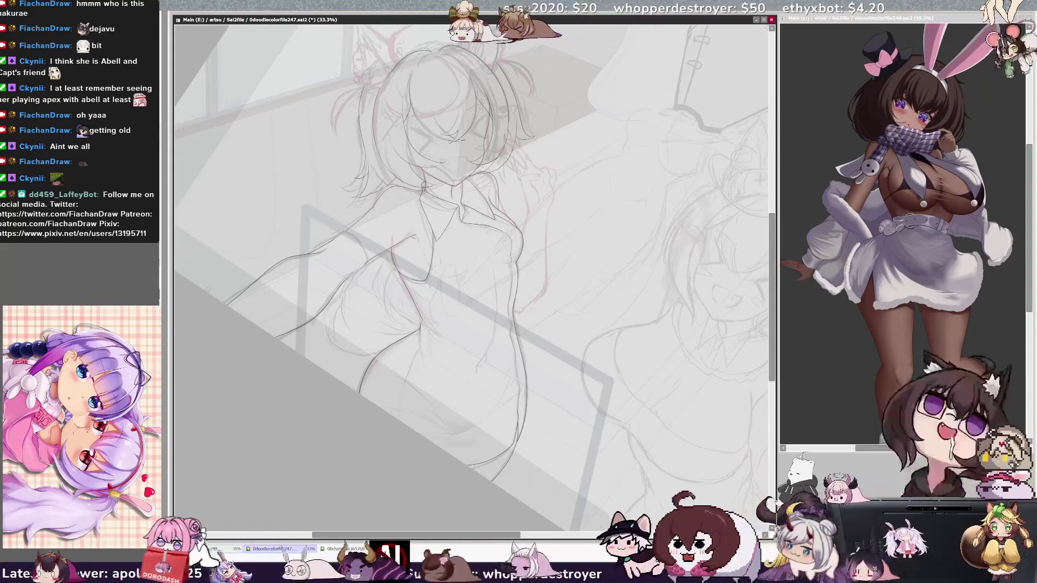
- Zoom out and mirror-check the torso linework, then zoom back in close
key("plus")
key("plus")
key("plus")
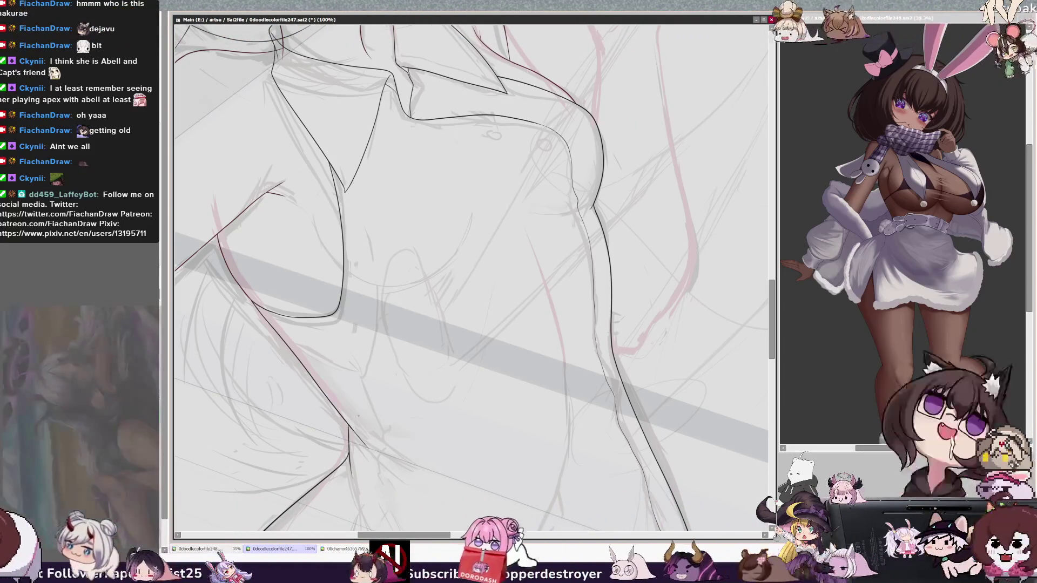
key("minus")
key("minus")
key("minus")
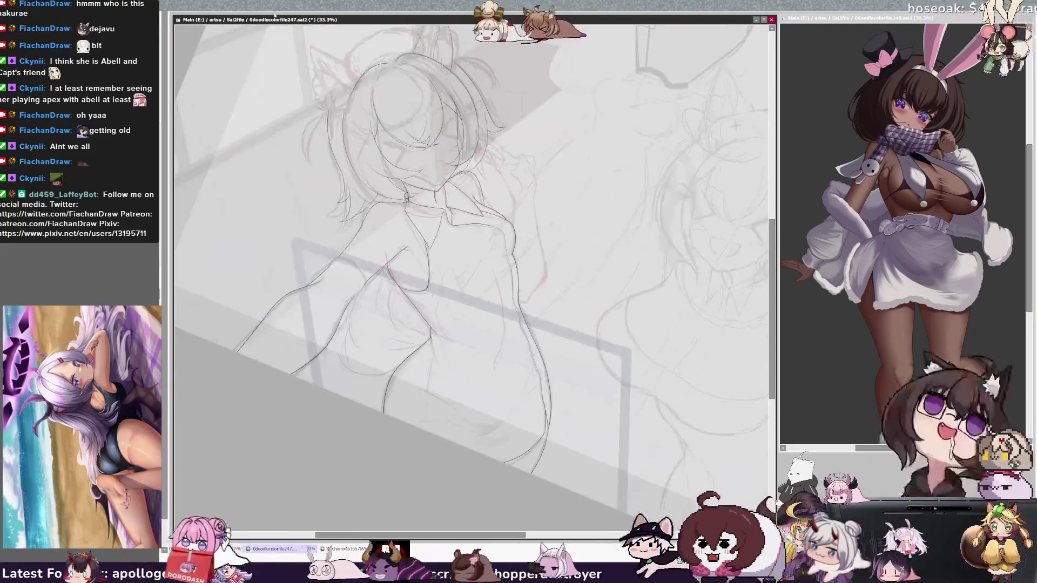
key("h")
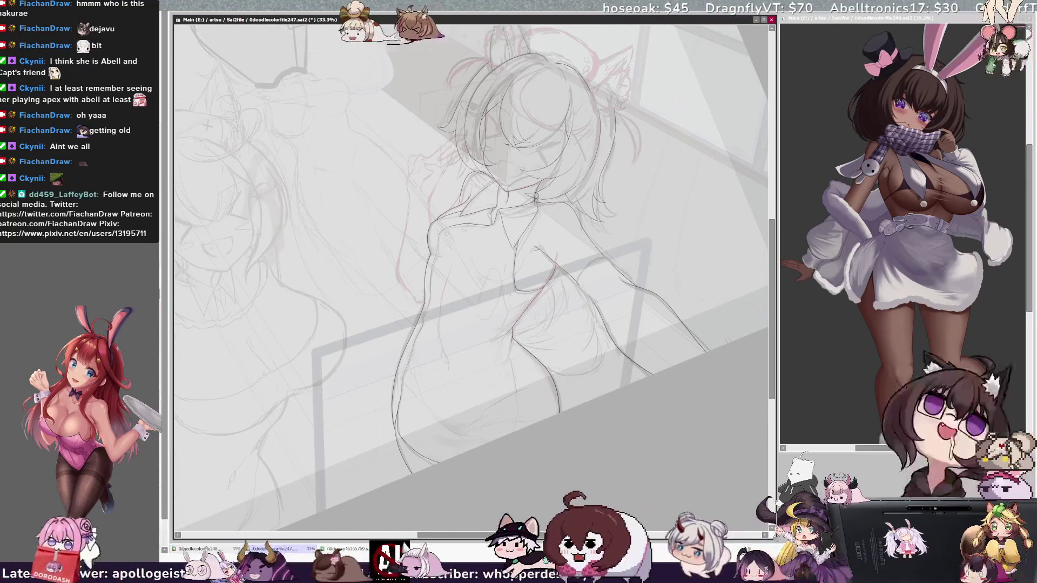
key("plus")
left_click_drag(470, 281, 308, 202)
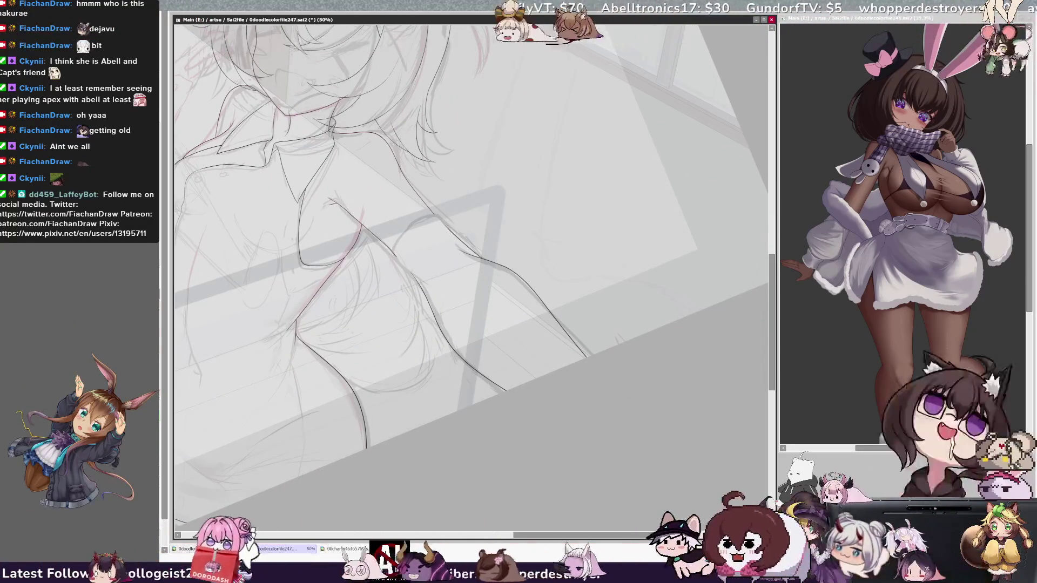
key("plus")
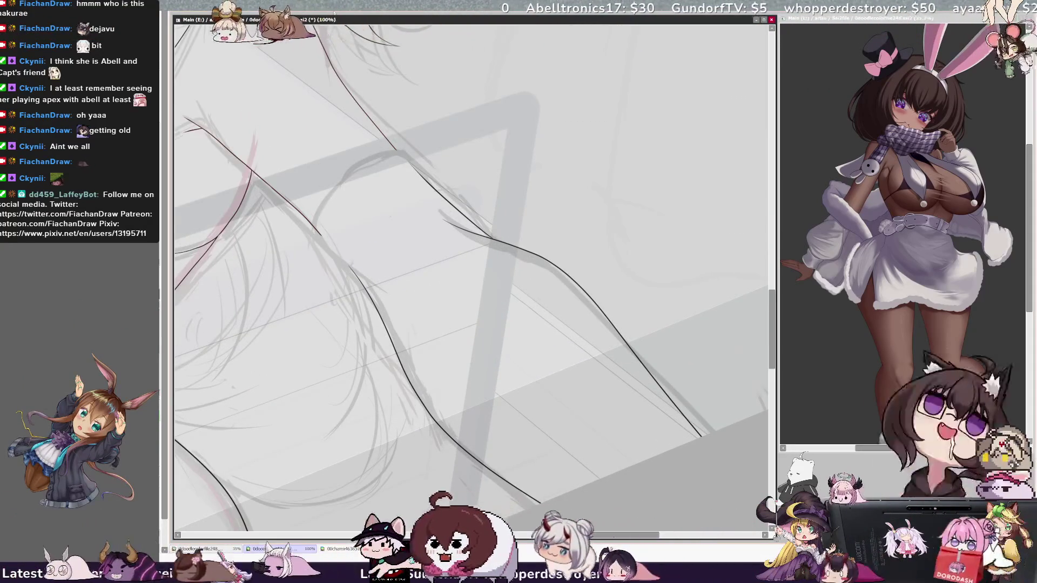
- Rotate the canvas until the legs run near-vertical for inking the hips and thighs
key("Delete")
key("Delete")
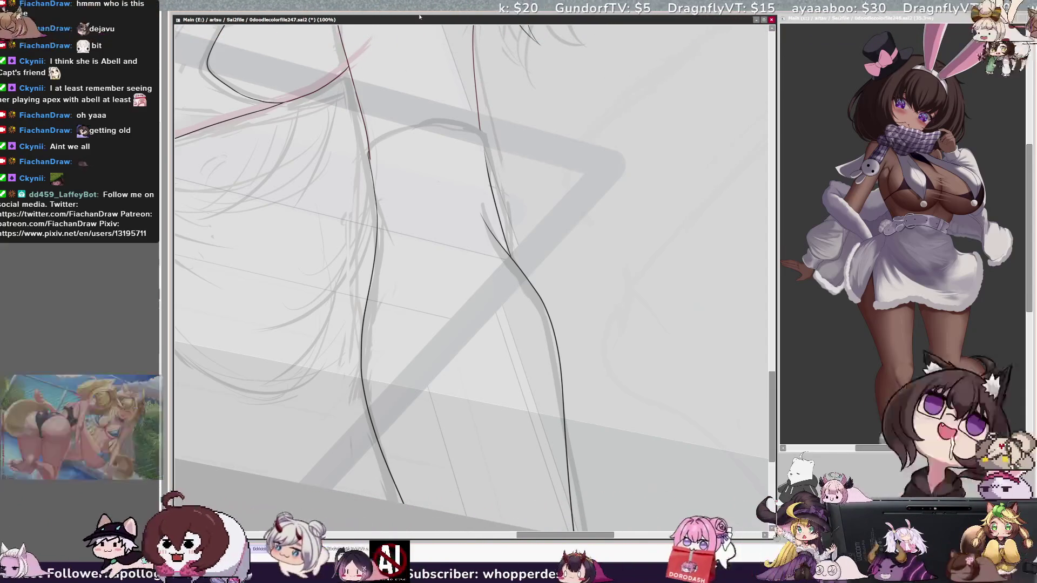
key("Delete")
key("Delete")
key("Delete")
key("Delete")
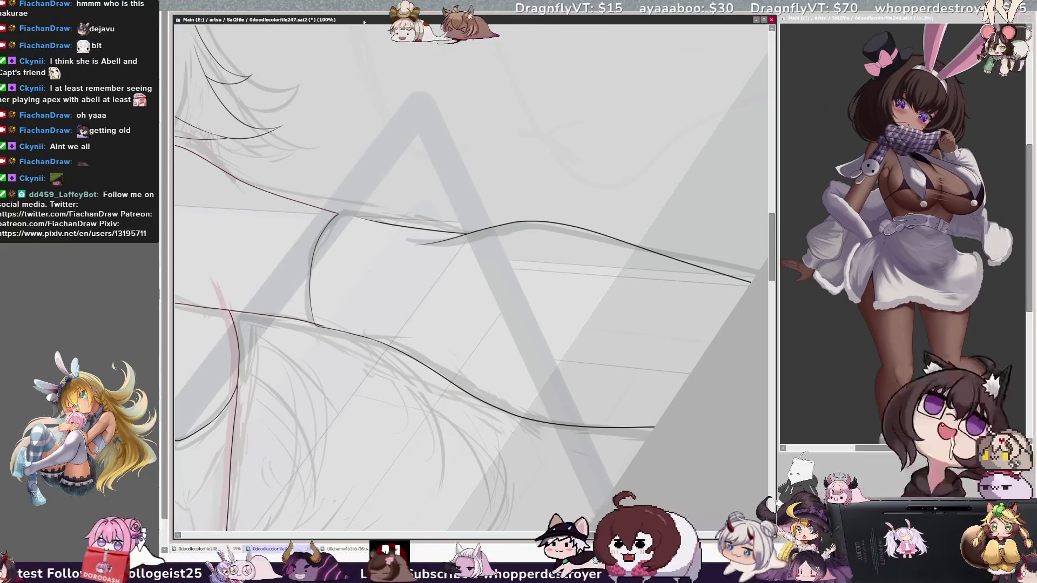
key("Delete")
key("Delete")
key("Delete")
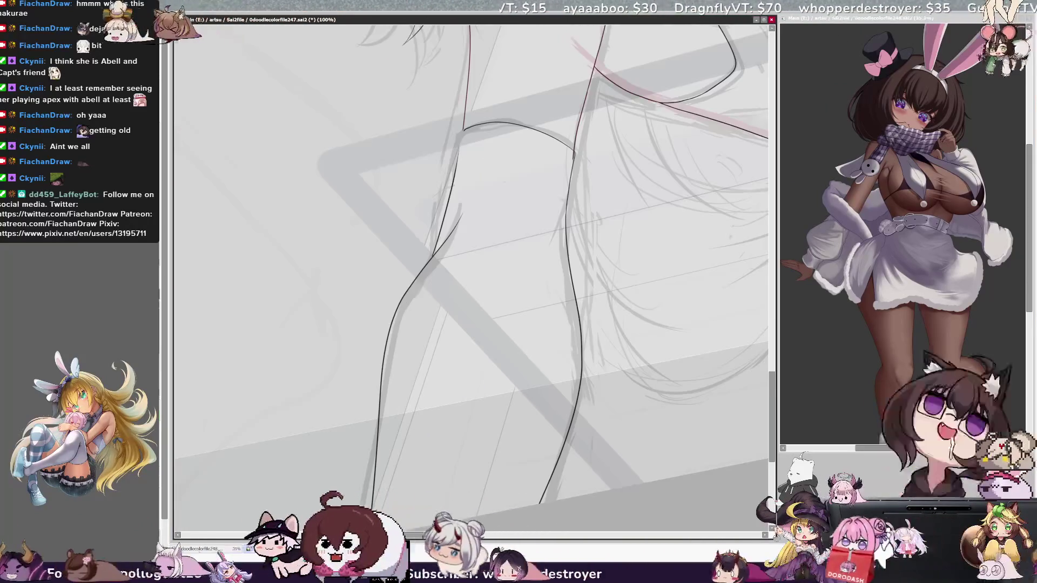
key("Delete")
key("Delete")
key("Delete")
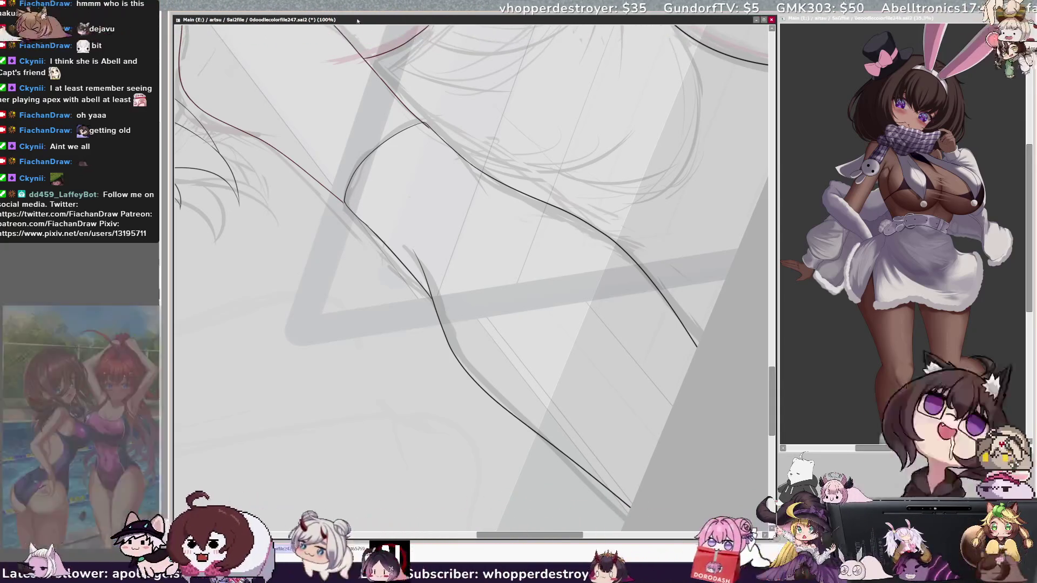
key("End")
key("End")
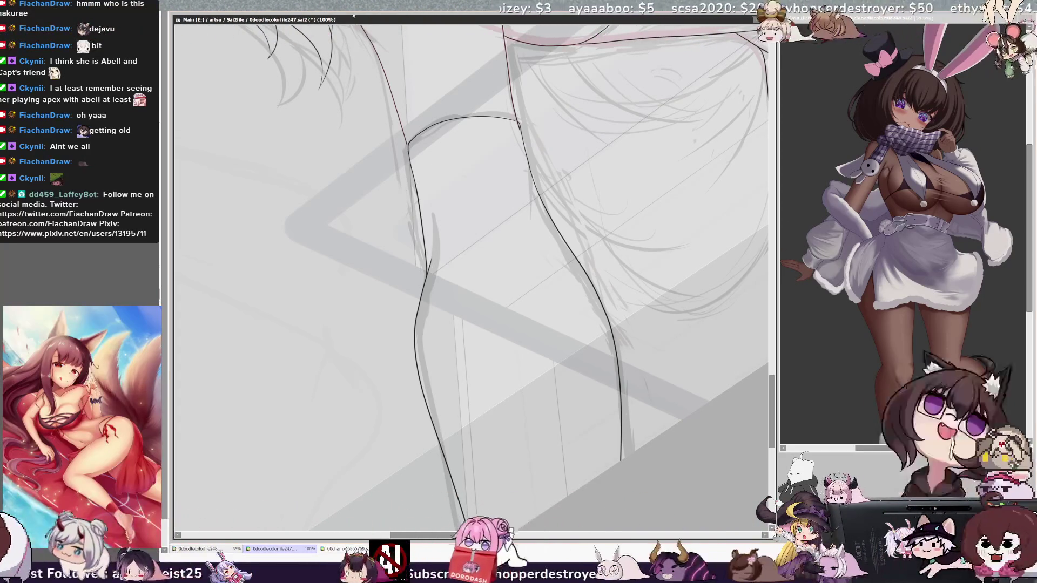
- Bring the second thigh into view and finish its contours, mirror-checking, then rotate back toward upright
key("End")
key("End")
key("End")
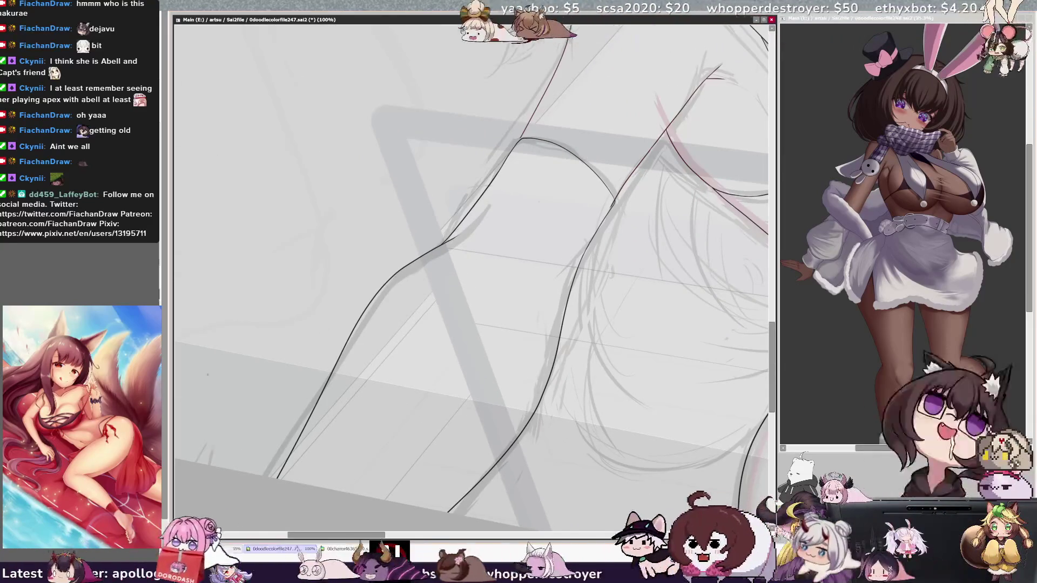
left_click_drag(470, 270, 340, 381)
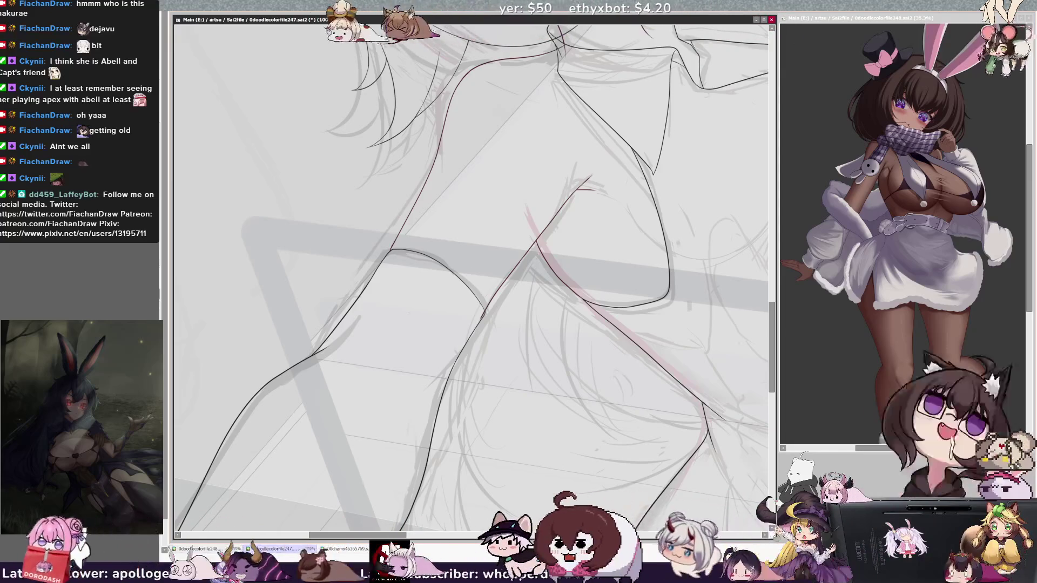
key("h")
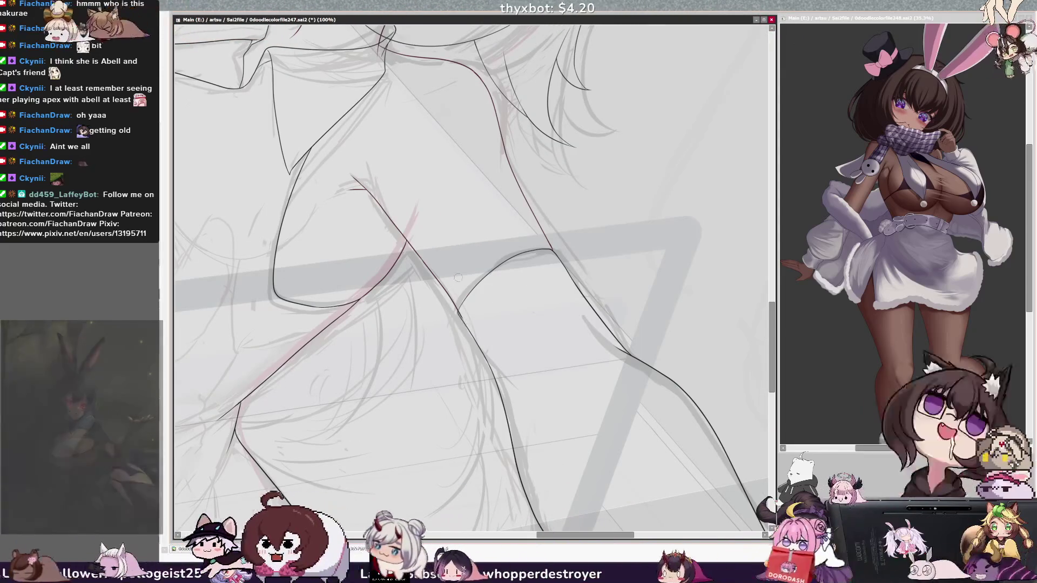
key("End")
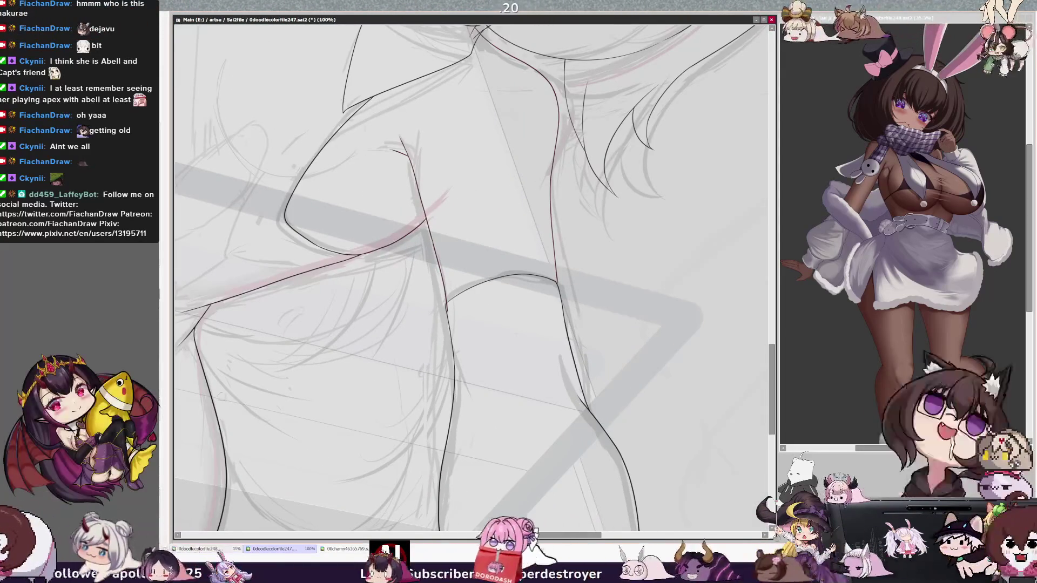
key("h")
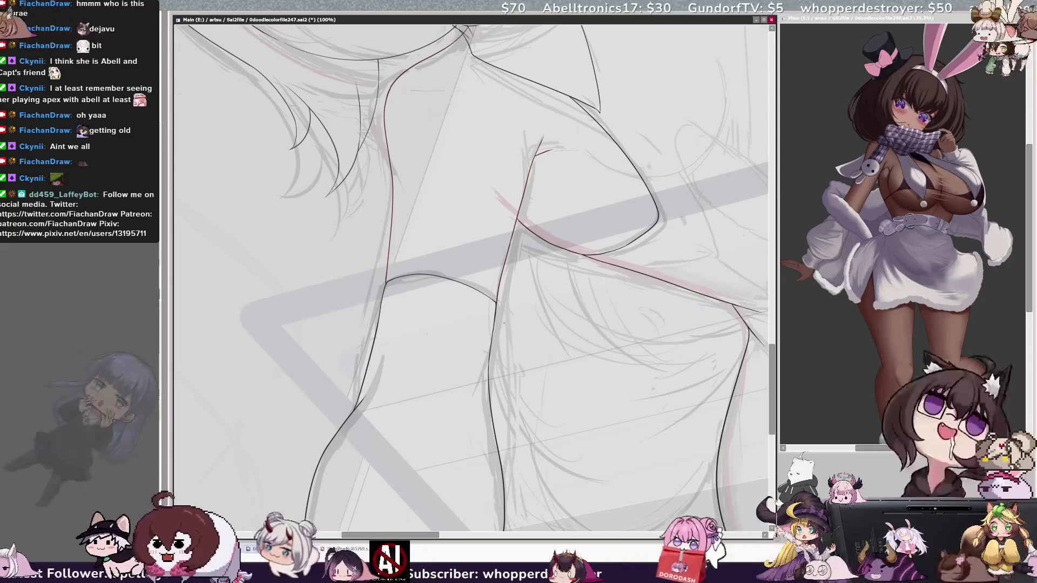
scroll(503, 325, "down", 3)
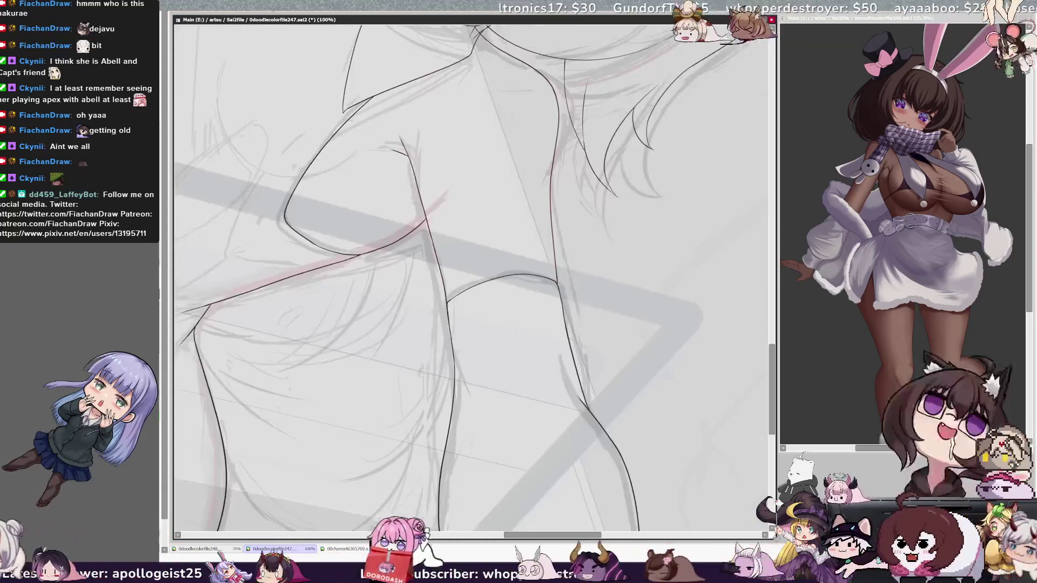
key("Delete")
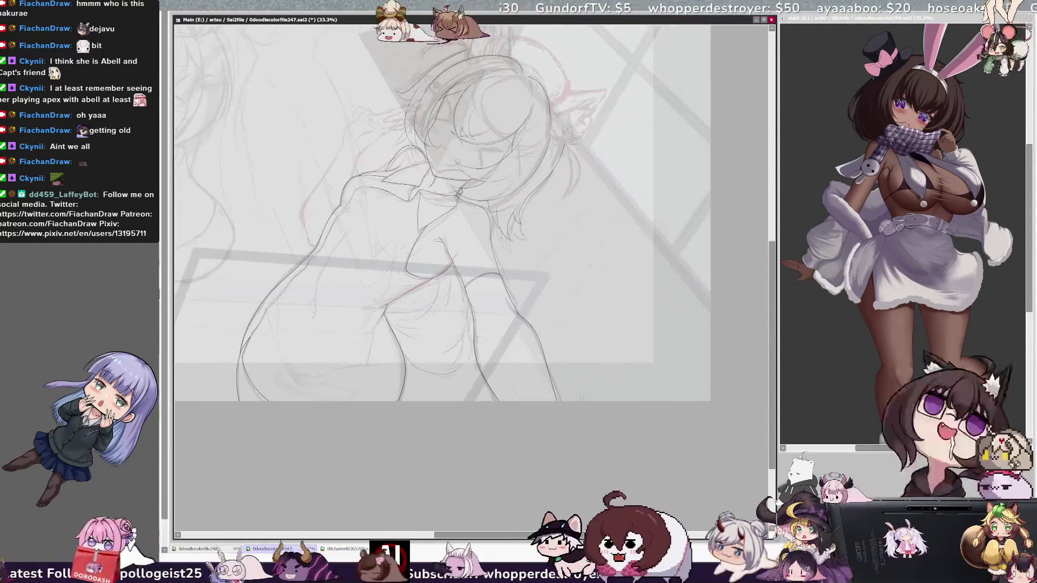
- Straighten the view and mirror-check the inked figure twice
key("Delete")
key("Delete")
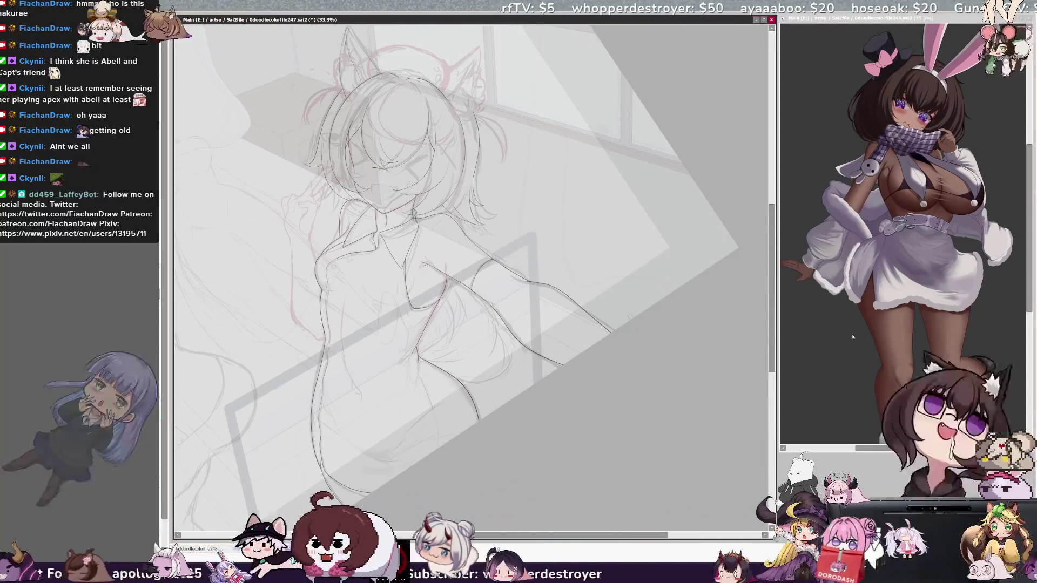
scroll(470, 280, "left", 3)
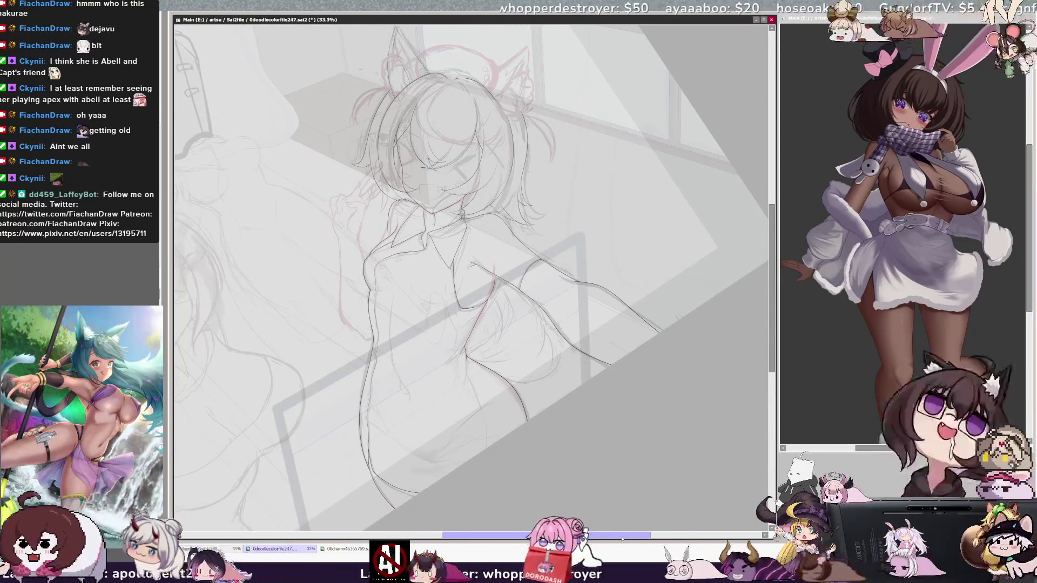
scroll(470, 260, "left", 3)
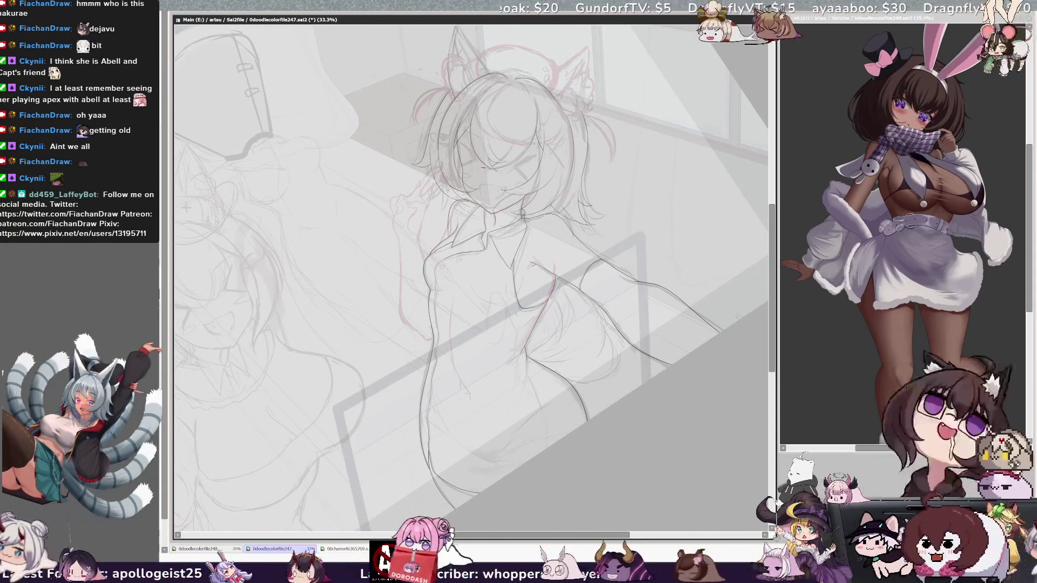
key("h")
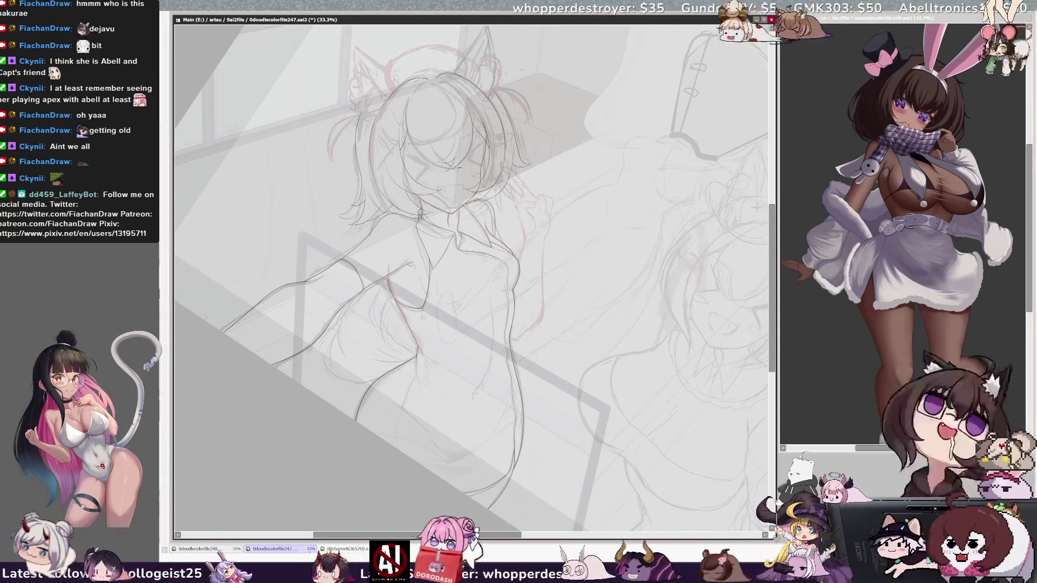
key("h")
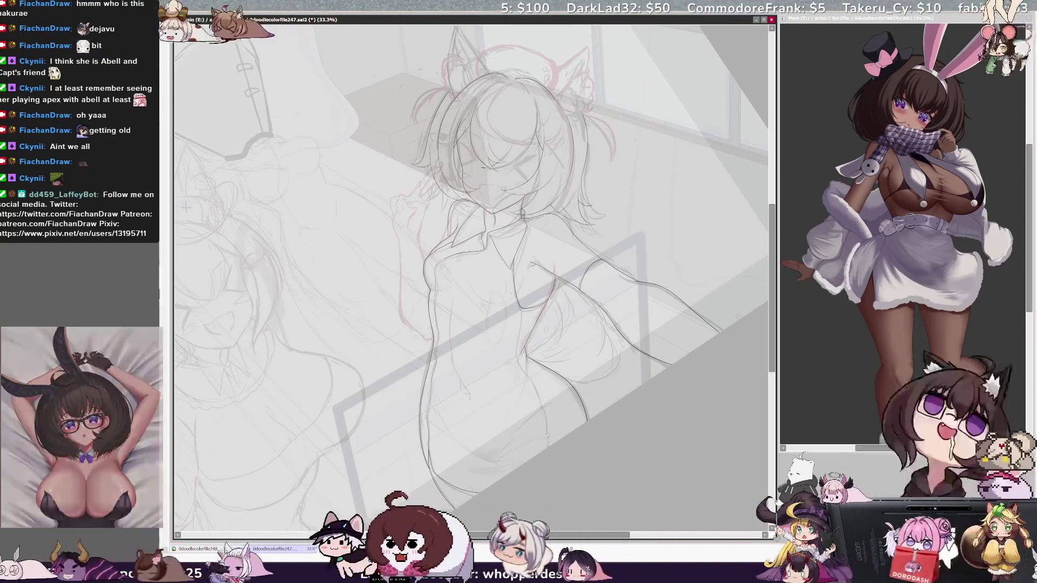
key("h")
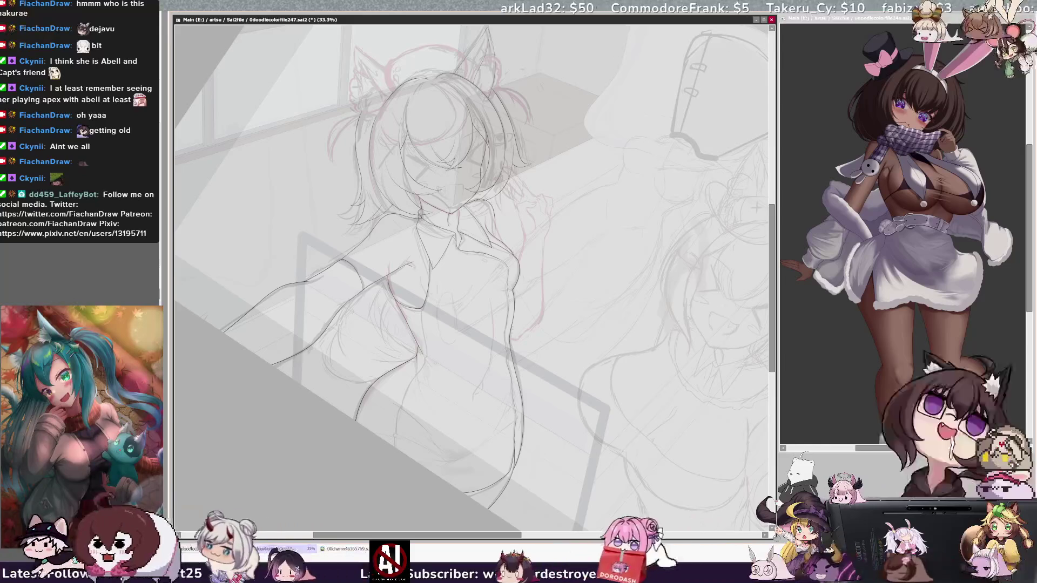
key("h")
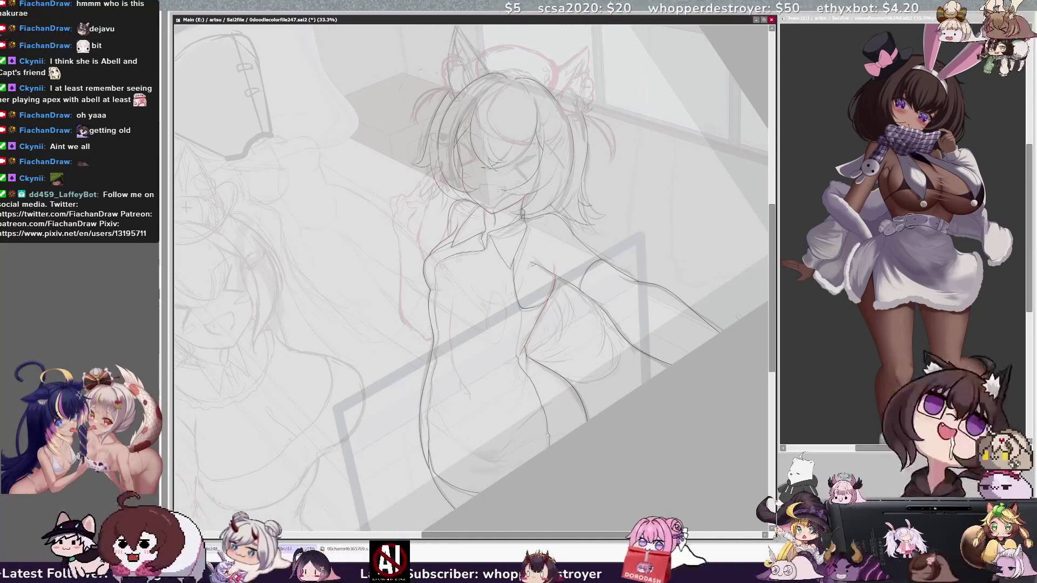
- Glance at the second illustration window, then return to the canvas and zoom in on the torso
key("alt+Tab")
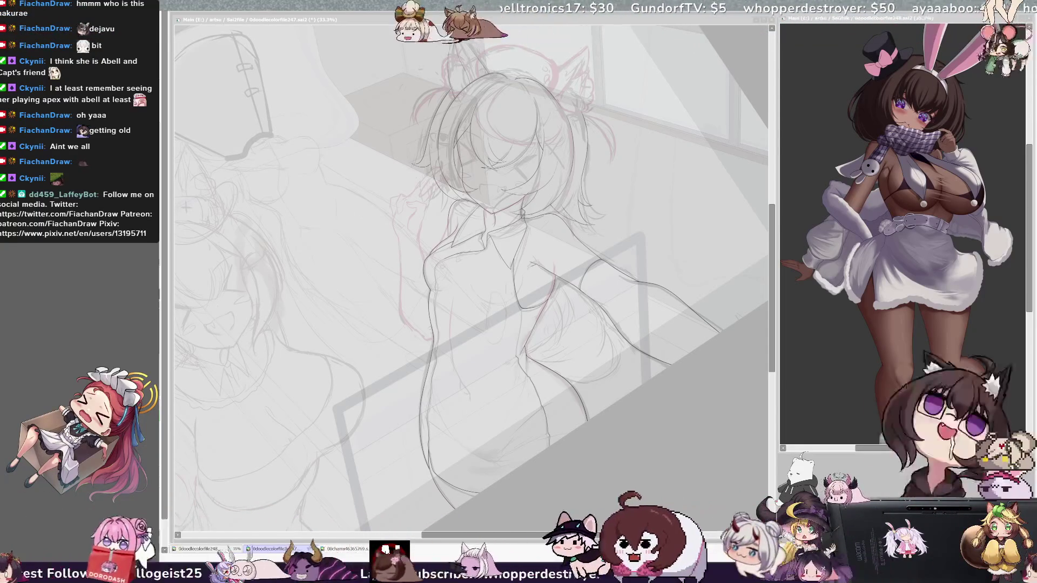
left_click_drag(409, 202, 419, 212)
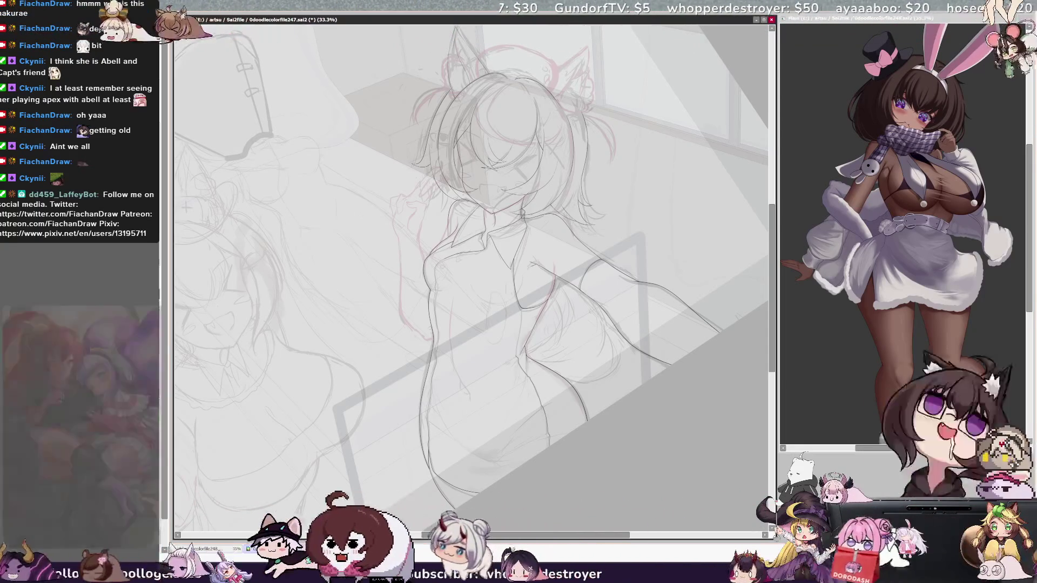
key("ctrl+plus")
key("ctrl+plus")
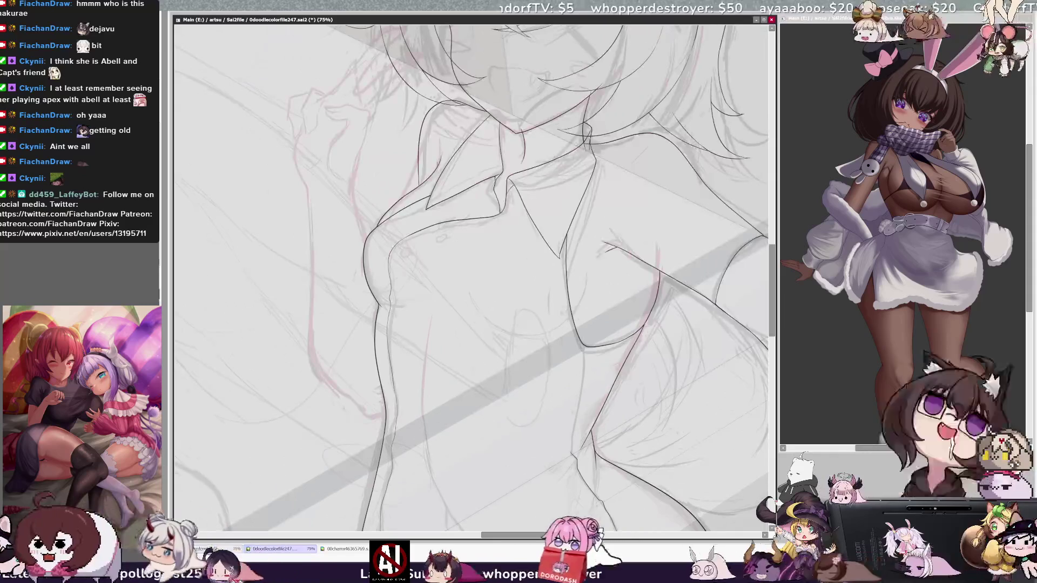
- Angle the canvas and ink the hip curves, mirror-checking the lines twice
key("End")
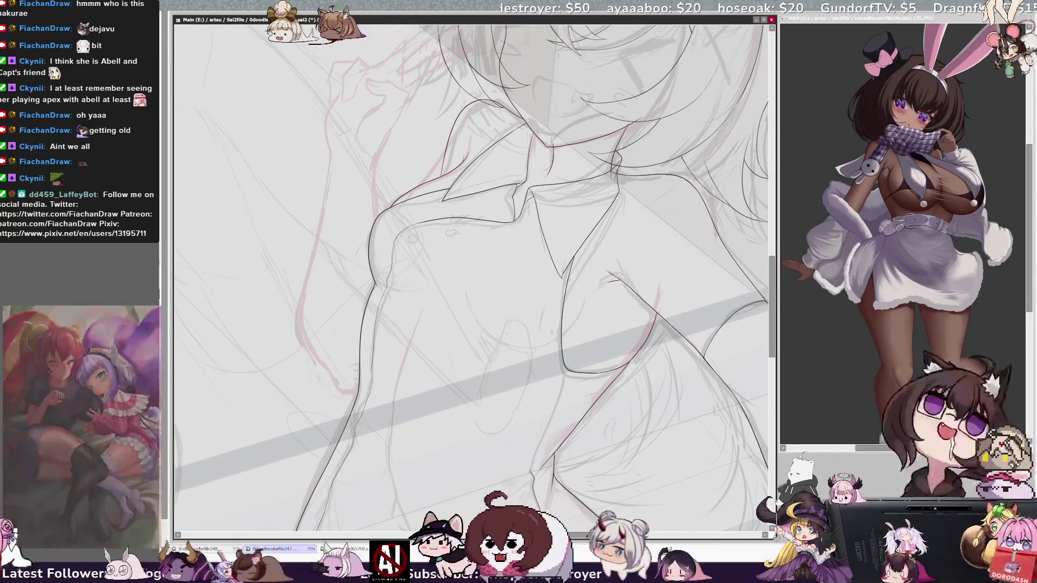
scroll(774, 296, "down", 2)
scroll(774, 296, "down", 5)
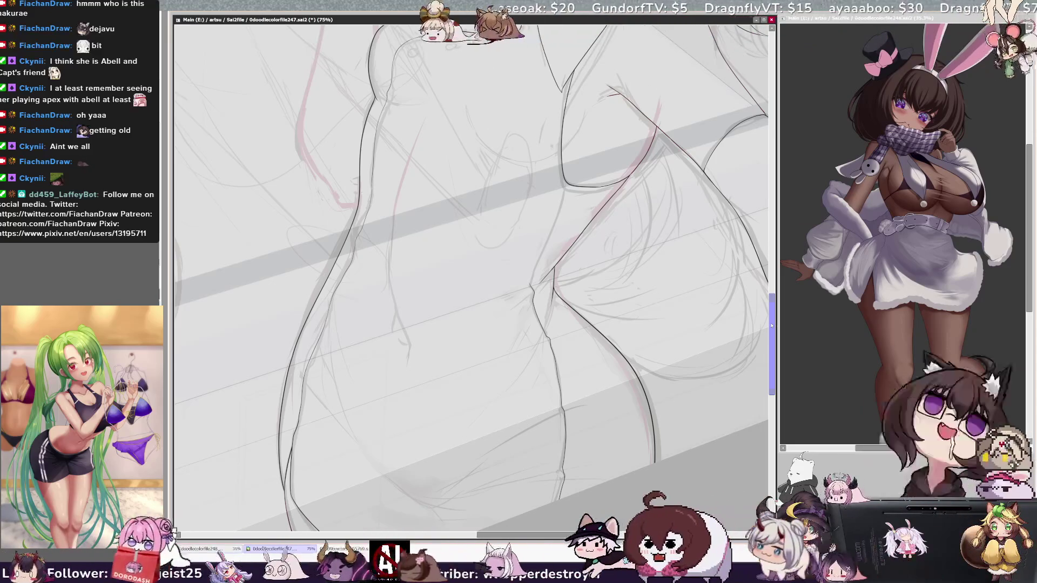
key("h")
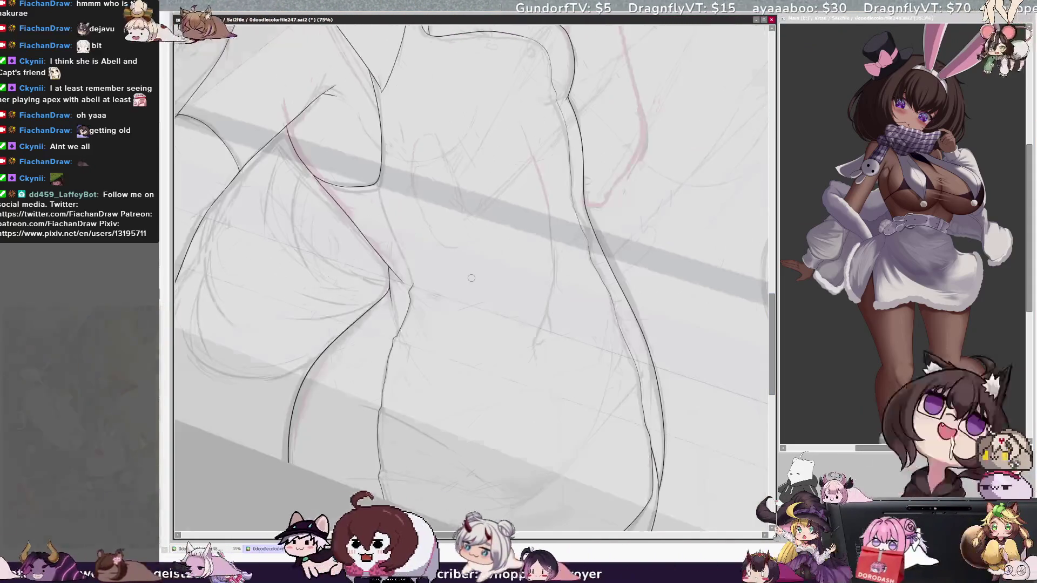
key("h")
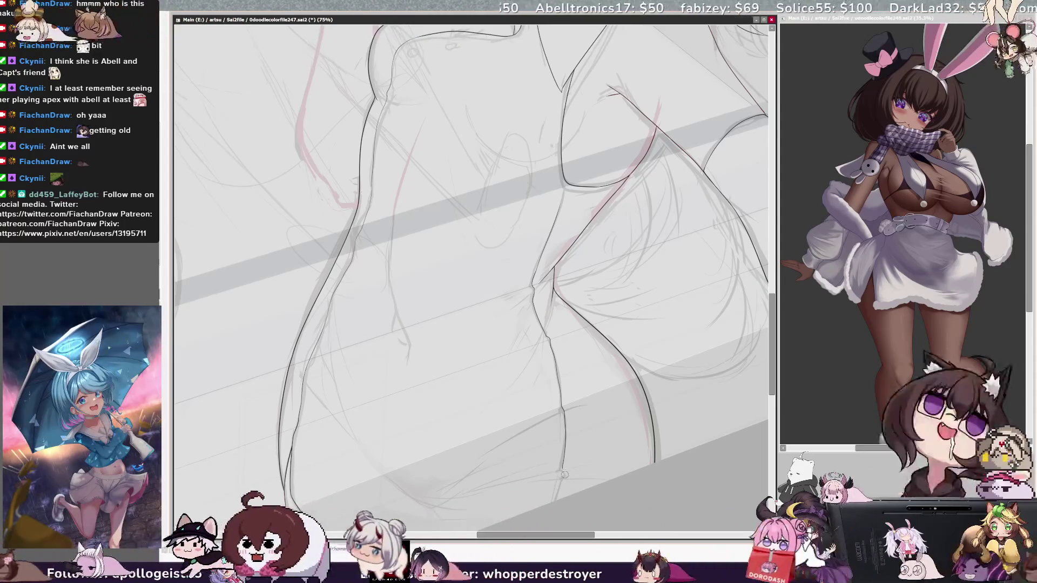
key("h")
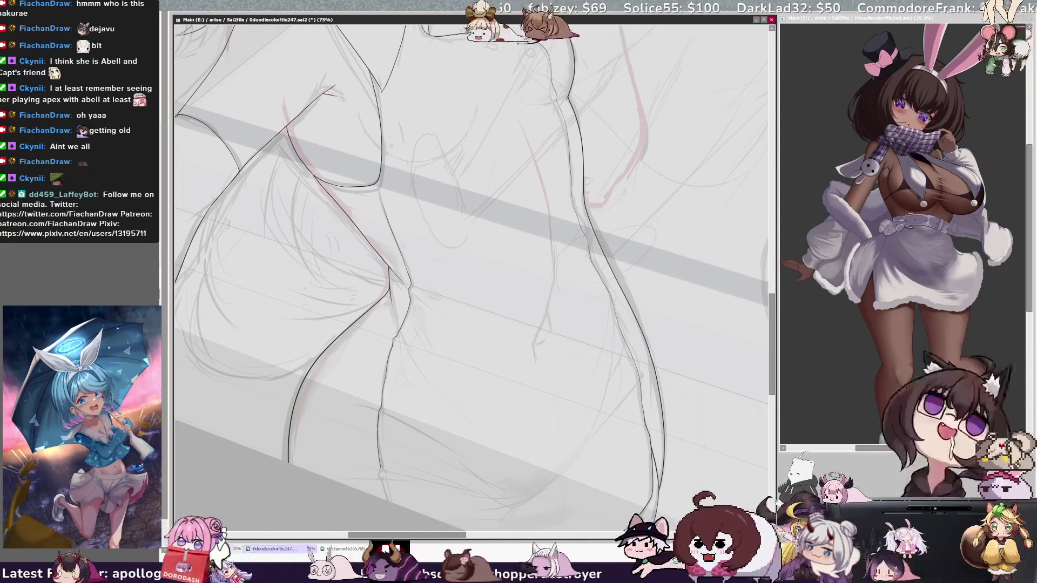
key("h")
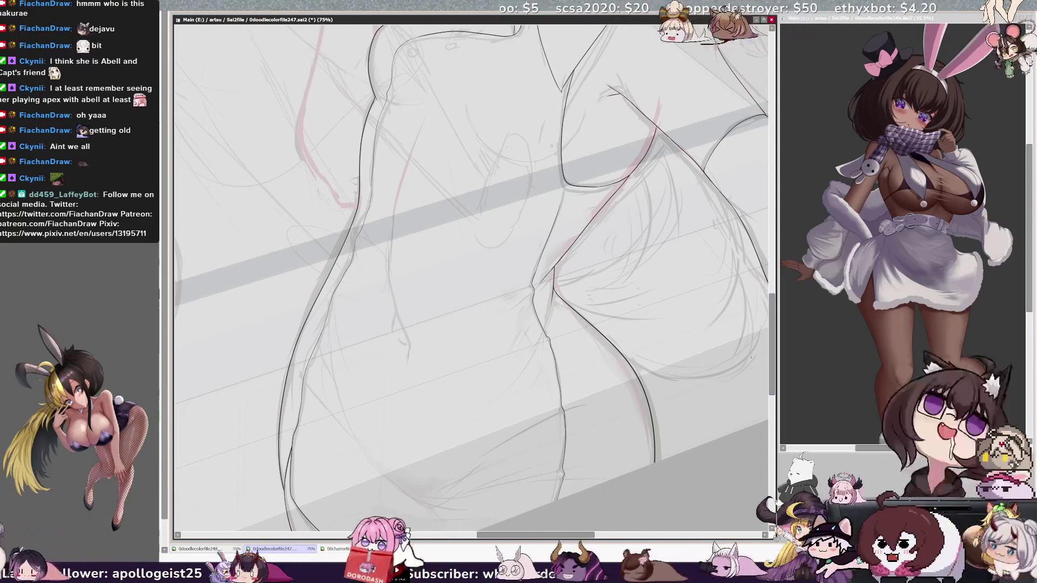
- Erase the stray sketch line near the torso and mirror-check the result
left_click_drag(773, 341, 782, 291)
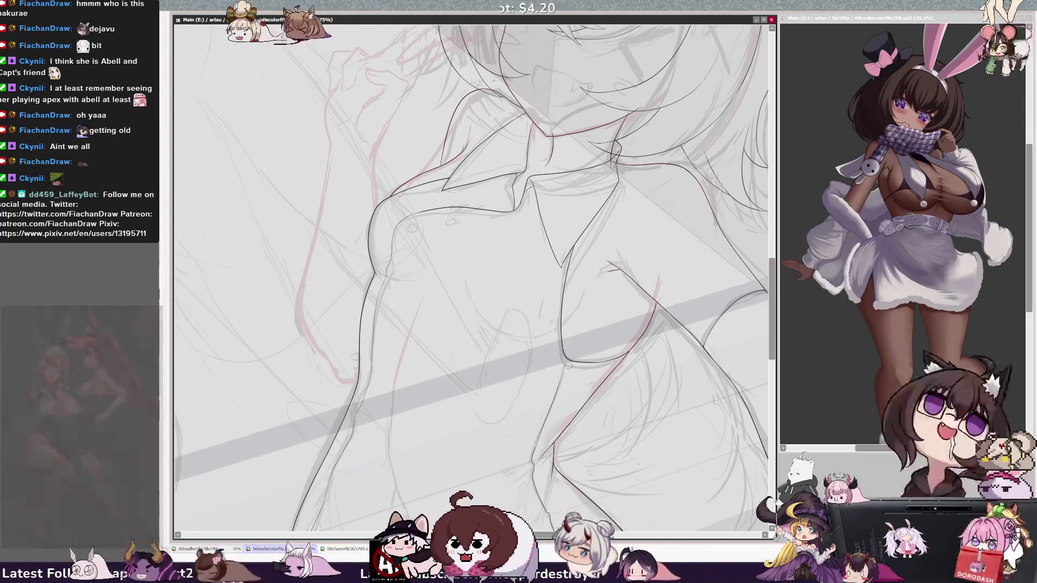
left_click_drag(566, 355, 584, 361)
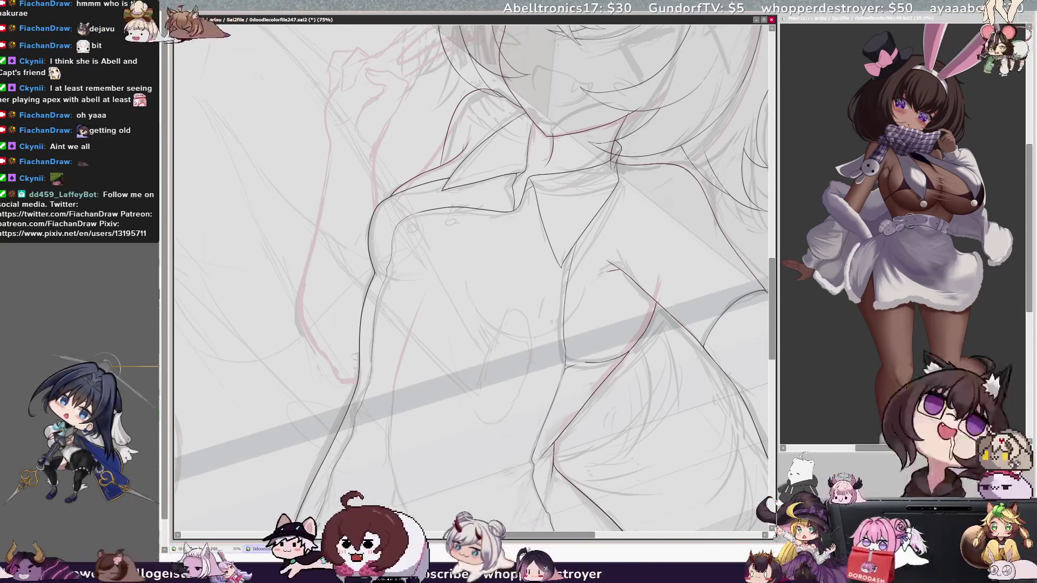
key("h")
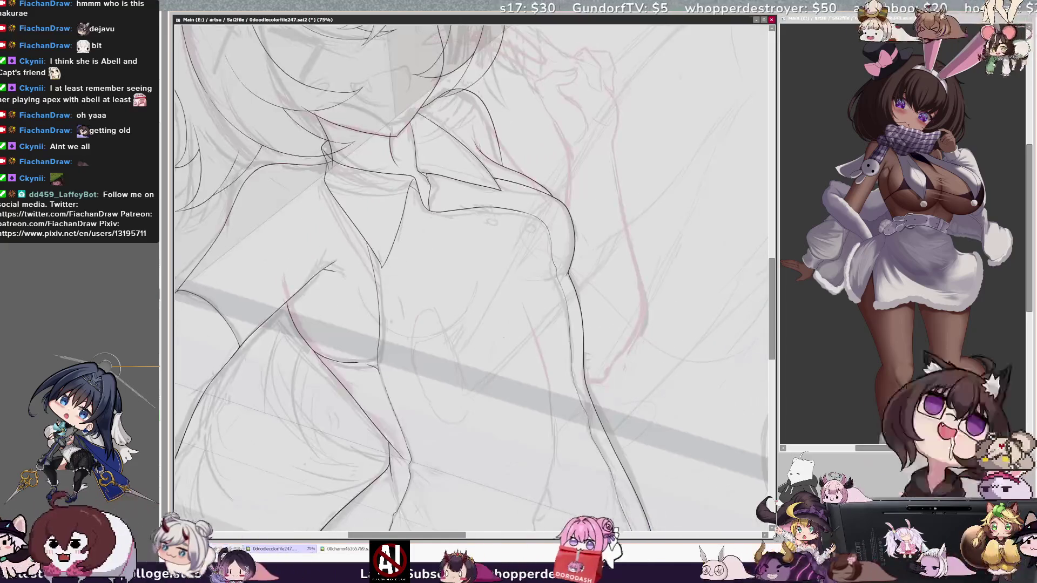
key("h")
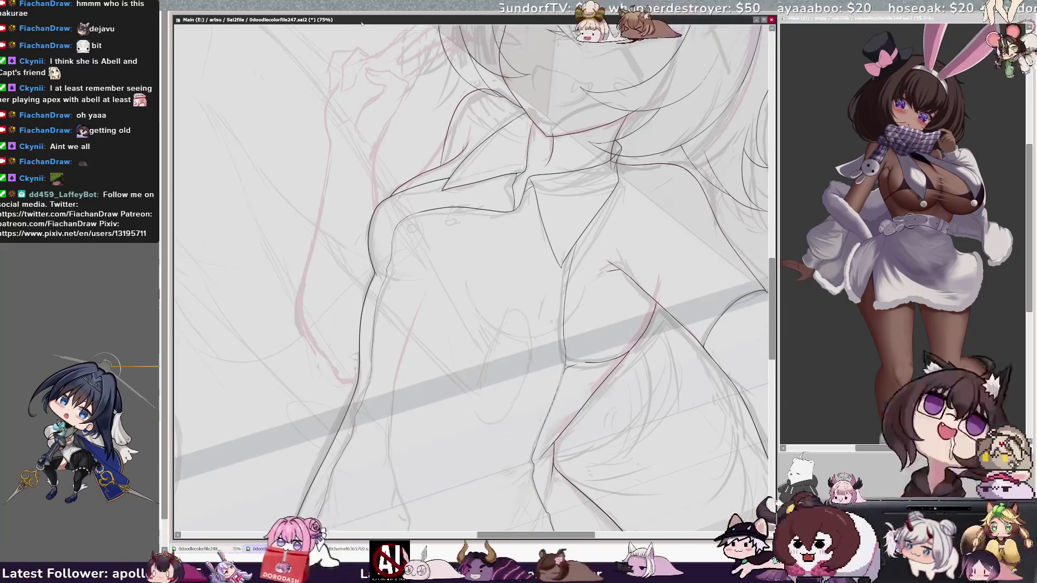
- Zoom in on the collar, rotate it upright and ink its line, then zoom out
key("End")
key("End")
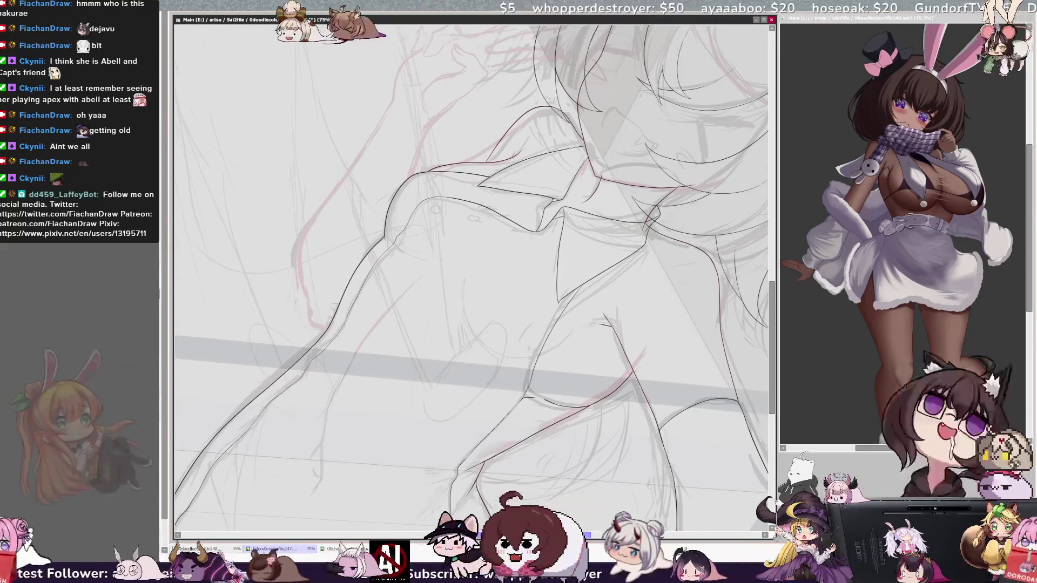
scroll(471, 278, "right", 2)
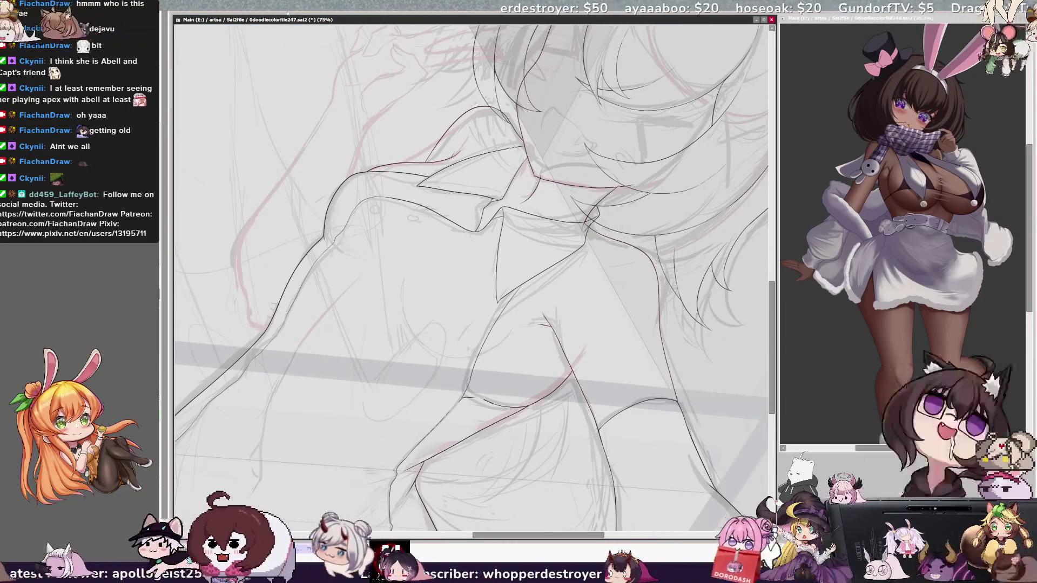
key("ctrl+plus")
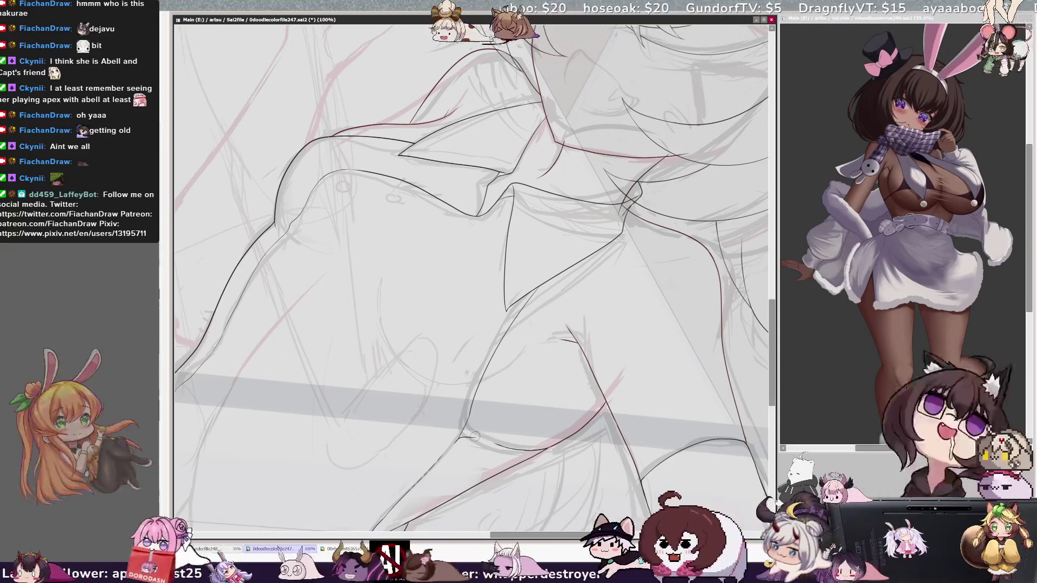
key("h")
key("Home")
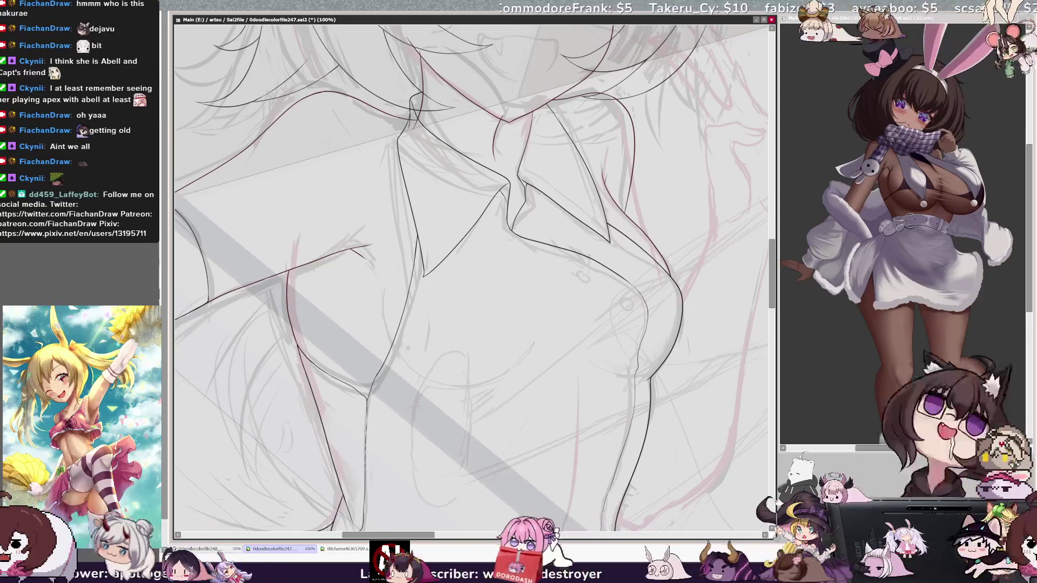
key("ctrl+minus")
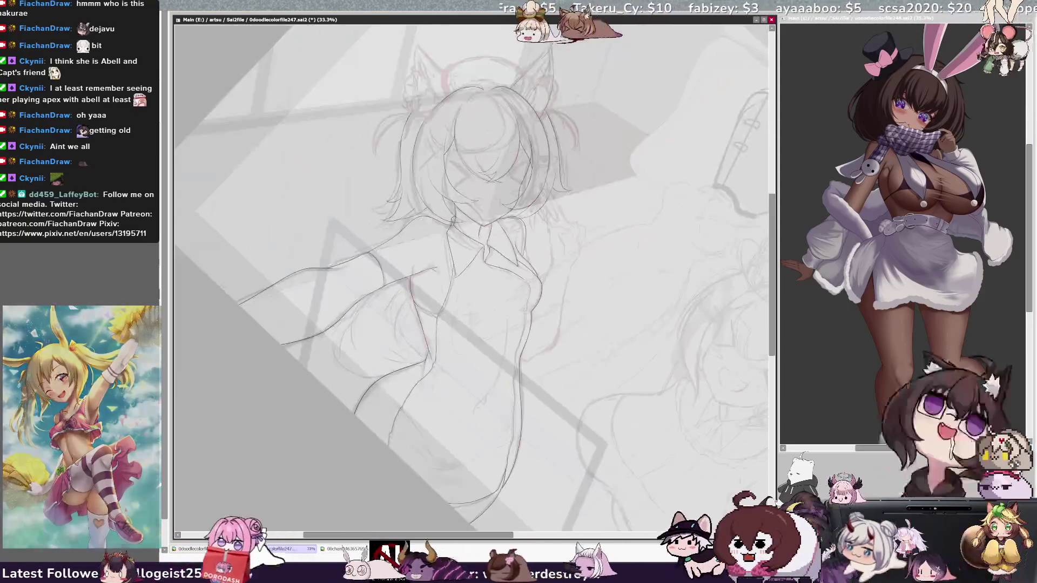
- Zoom out and back in, rotate the canvas nearly level, and zoom to 50% on the head
key("End")
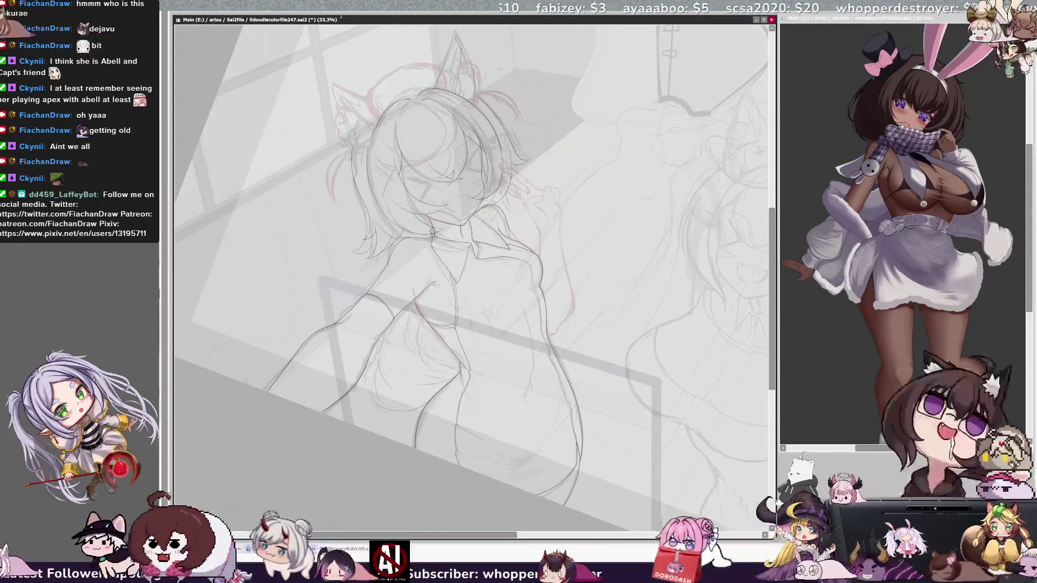
scroll(471, 278, "right", 3)
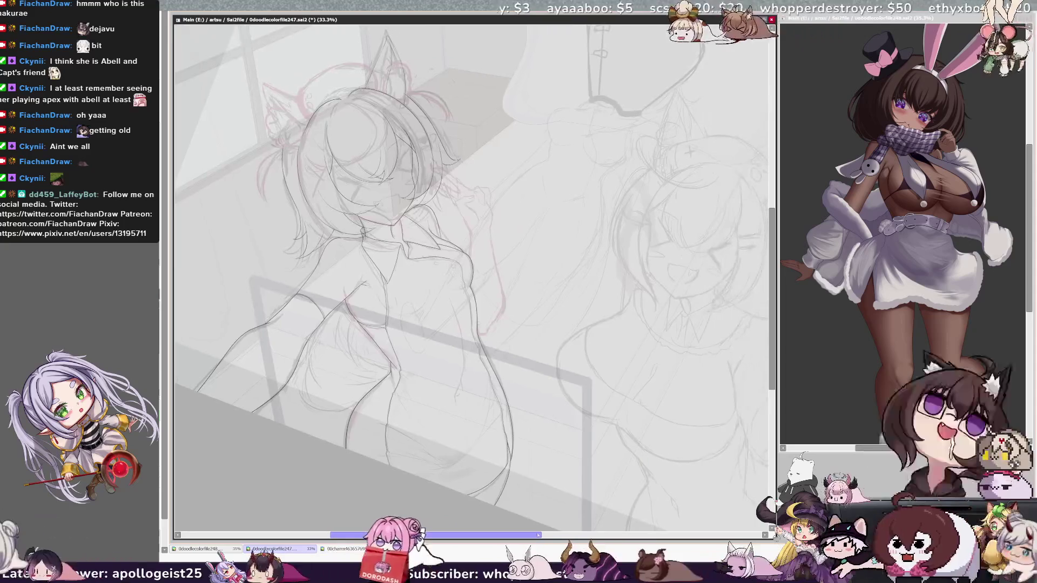
key("ctrl+minus")
key("ctrl+minus")
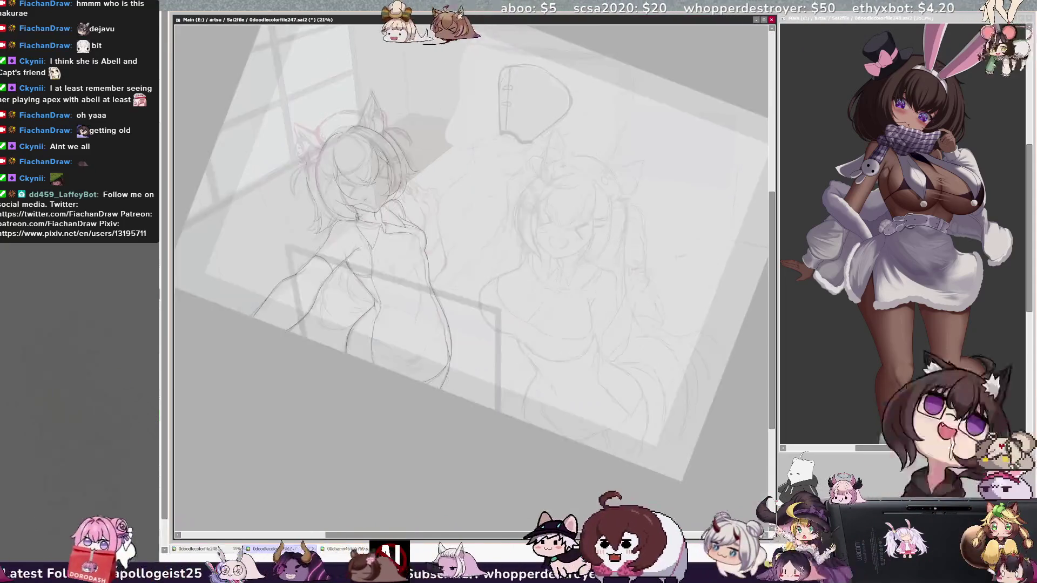
key("ctrl+plus")
key("ctrl+plus")
key("ctrl+plus")
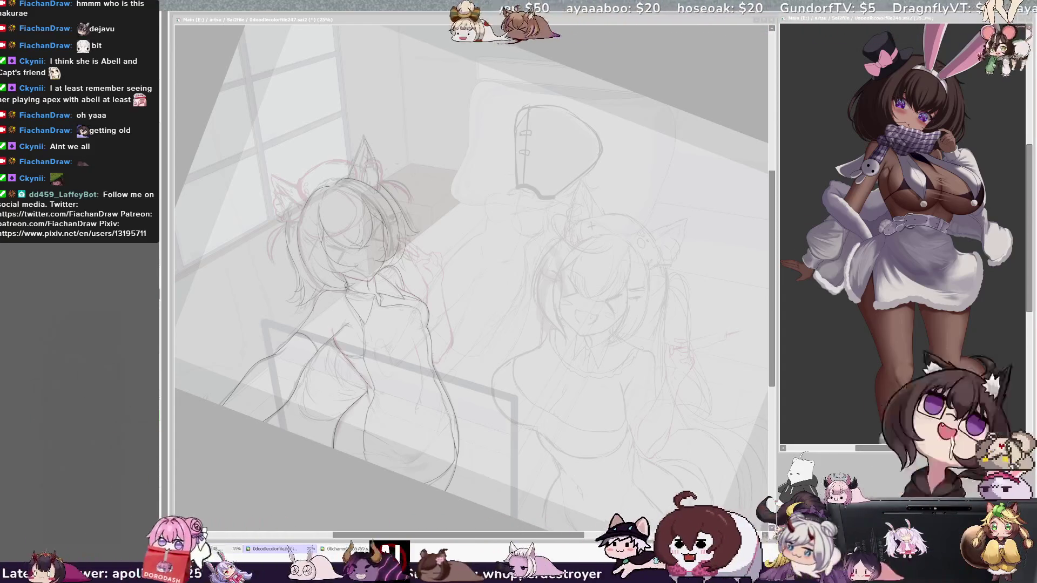
scroll(472, 246, "right", 1)
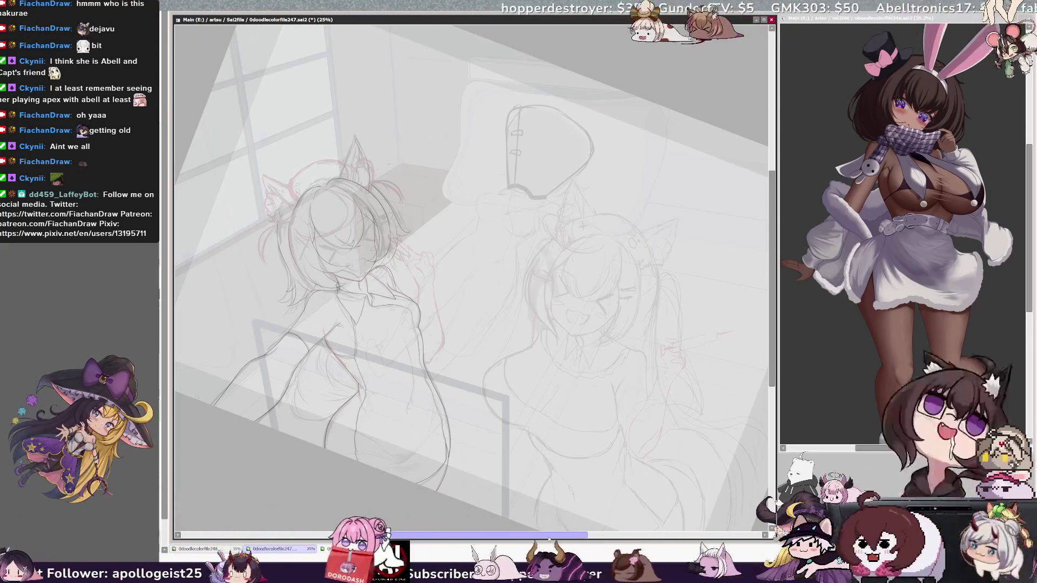
left_click_drag(470, 270, 473, 270)
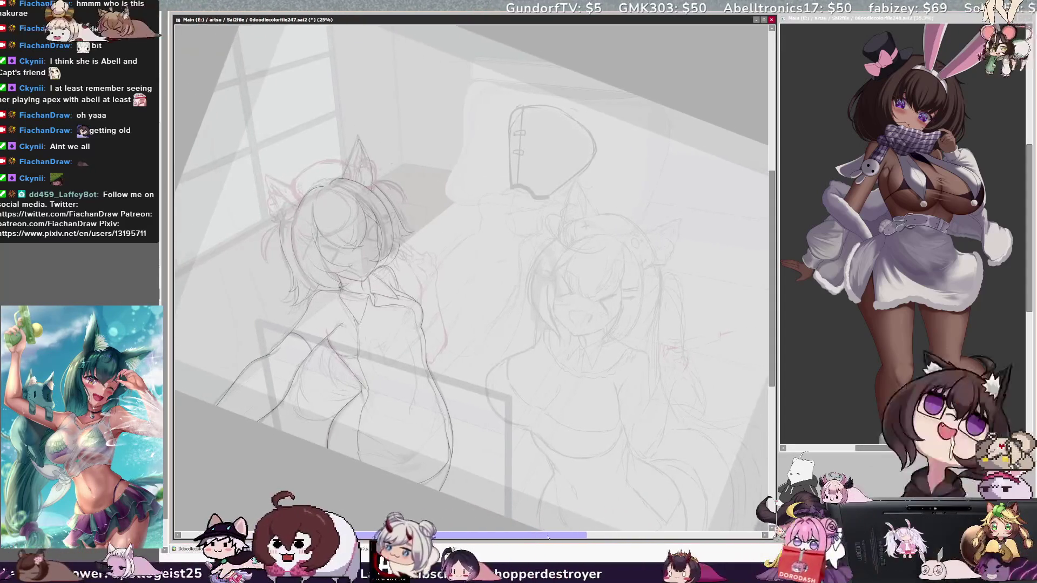
mouse_move(470, 270)
left_mouse_down()
mouse_move(449, 297)
mouse_move(478, 275)
left_mouse_up()
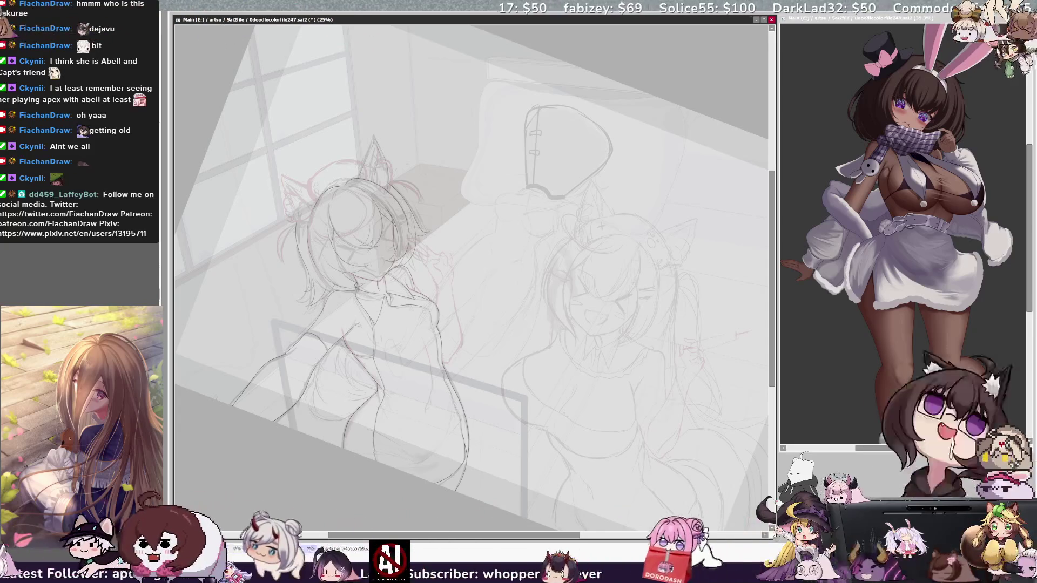
key("ctrl+plus")
key("ctrl+plus")
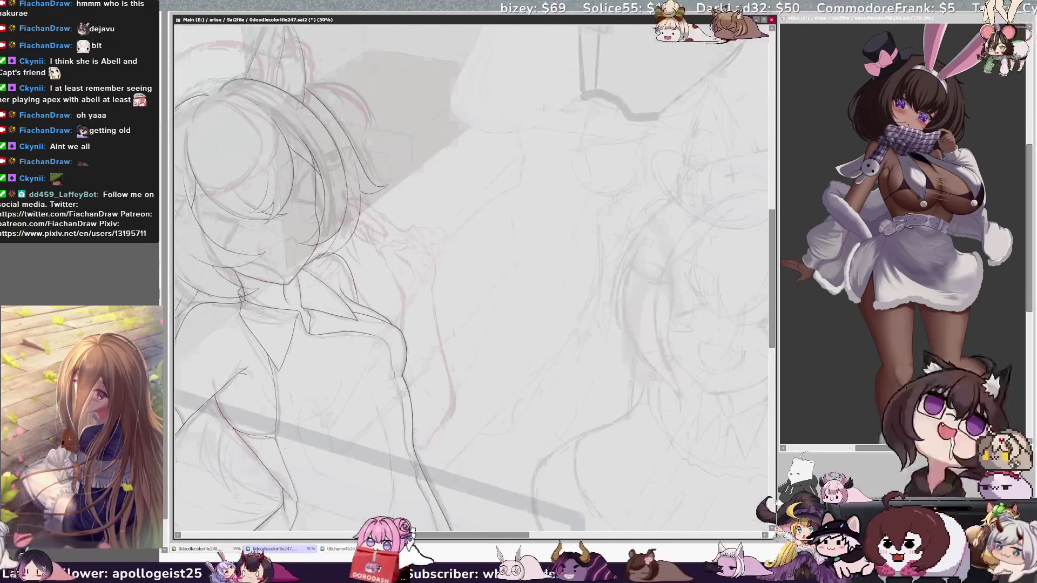
- Pan to the cat ear, zoom to 150% and rotate the view, mirror-checking the ear
left_click_drag(470, 270, 548, 351)
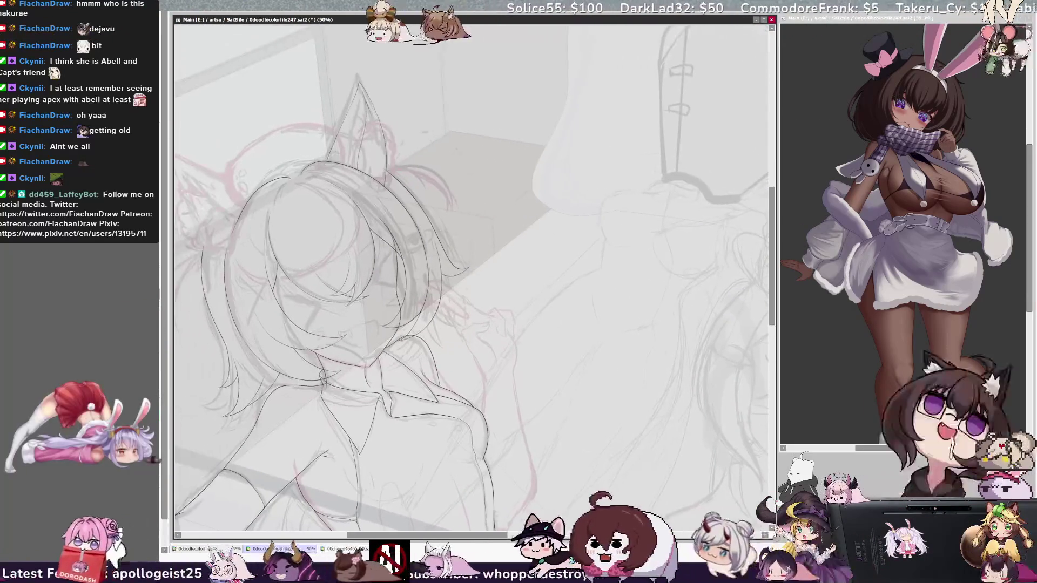
left_click_drag(513, 297, 610, 297)
left_click_drag(771, 262, 773, 219)
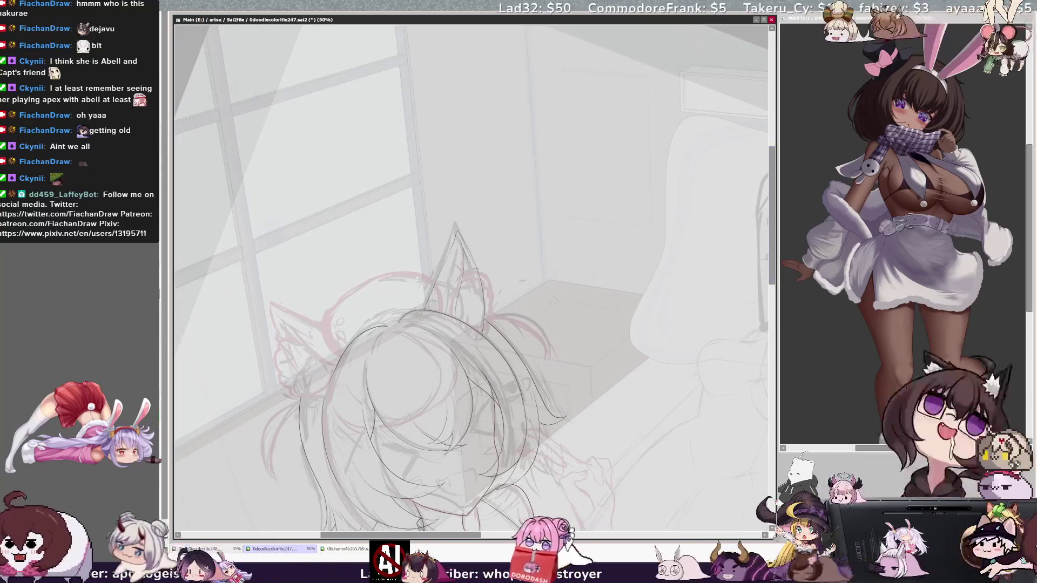
key("ctrl+plus")
key("ctrl+plus")
key("ctrl+plus")
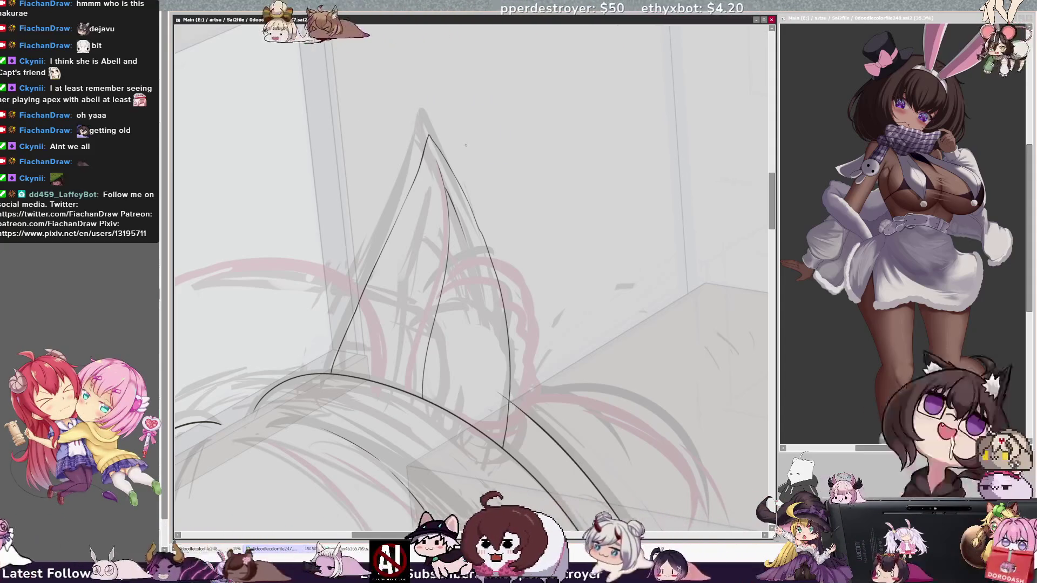
key("Home")
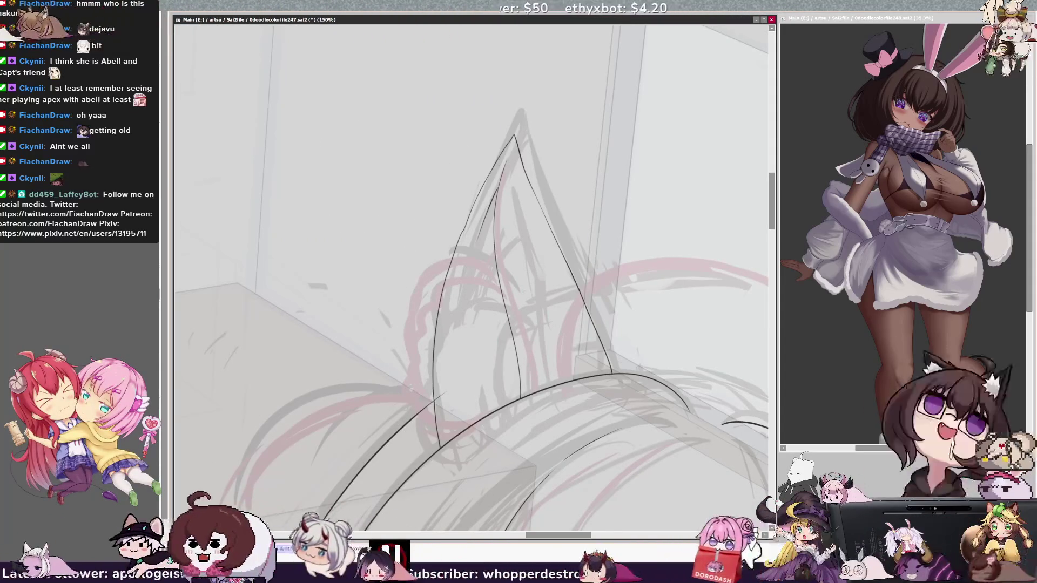
key("h")
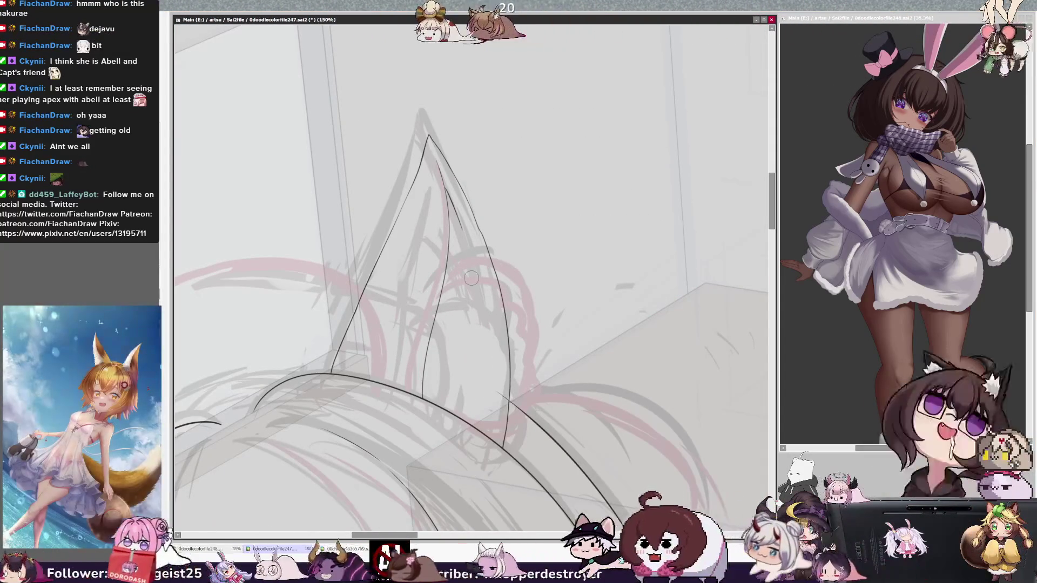
key("h")
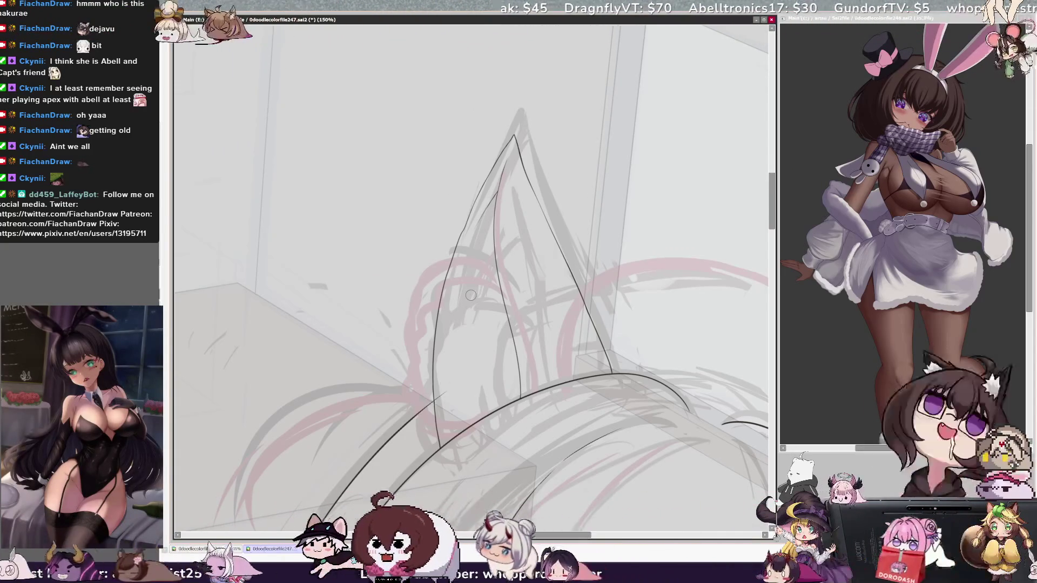
key("h")
key("Delete")
key("Delete")
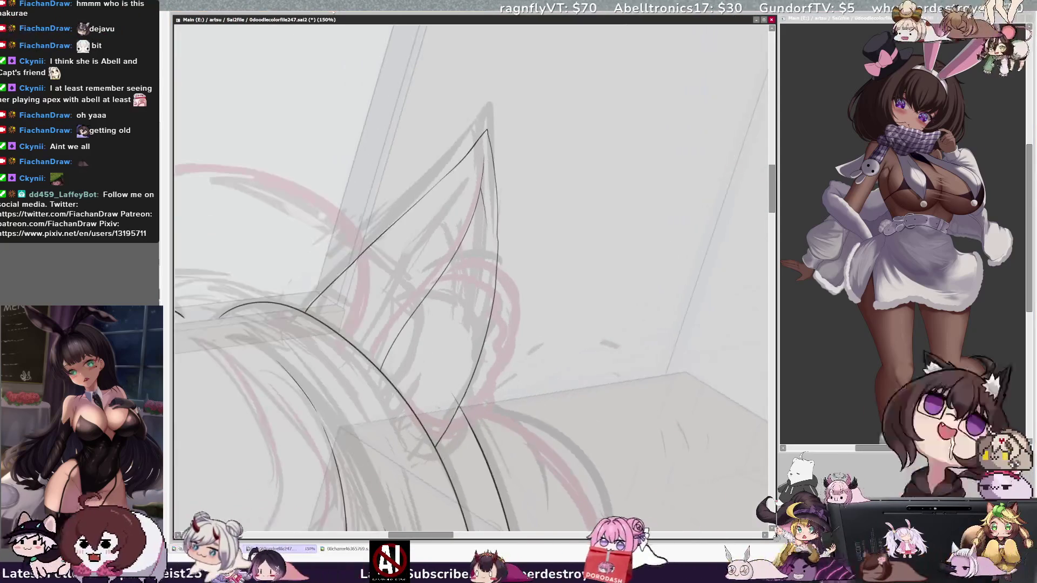
- Undo the lower inner ear line and redraw it downward in two clean strokes
scroll(468, 238, "right", 3)
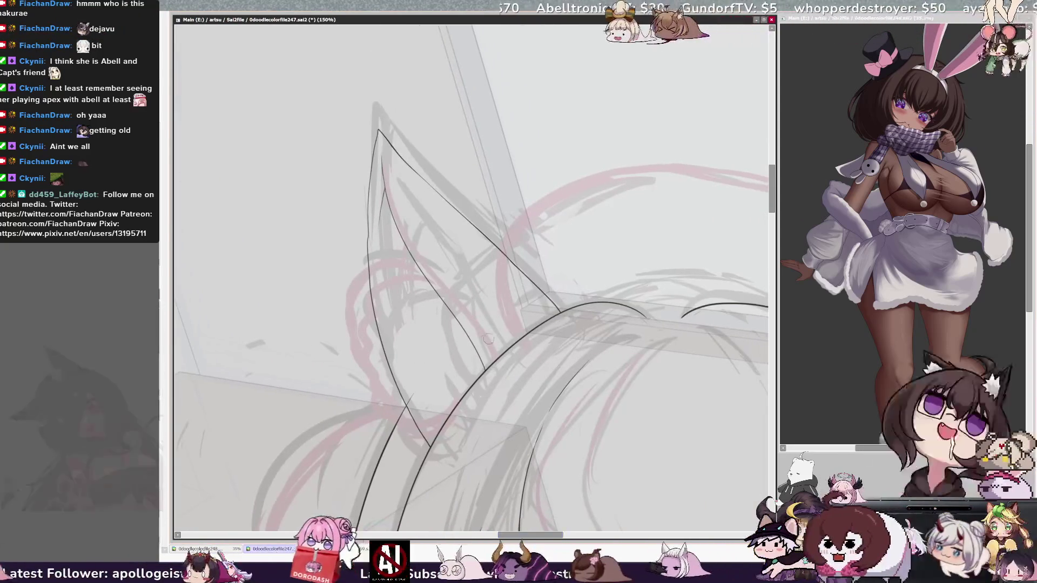
key("ctrl+z")
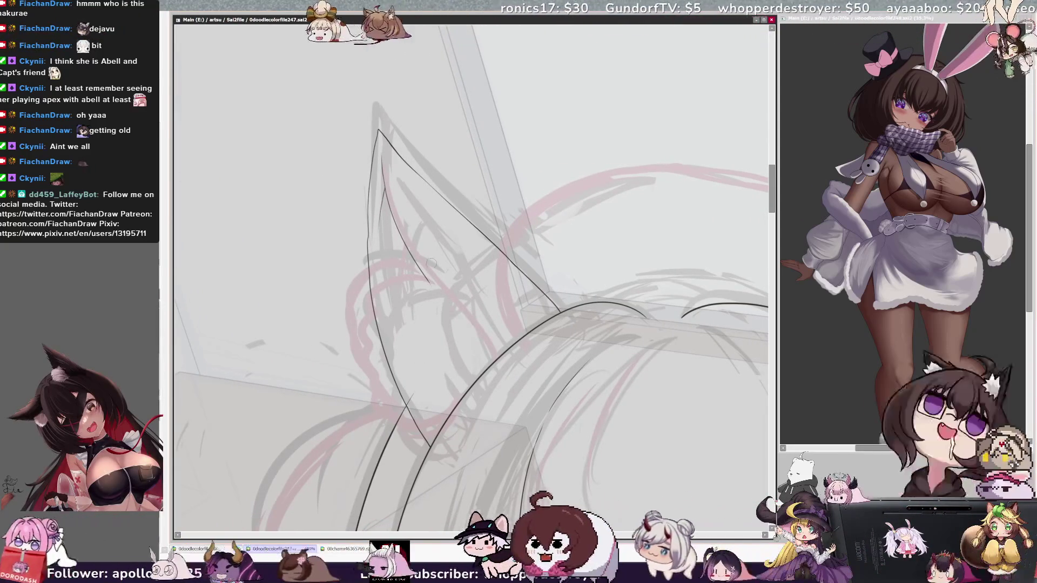
left_click_drag(417, 266, 438, 300)
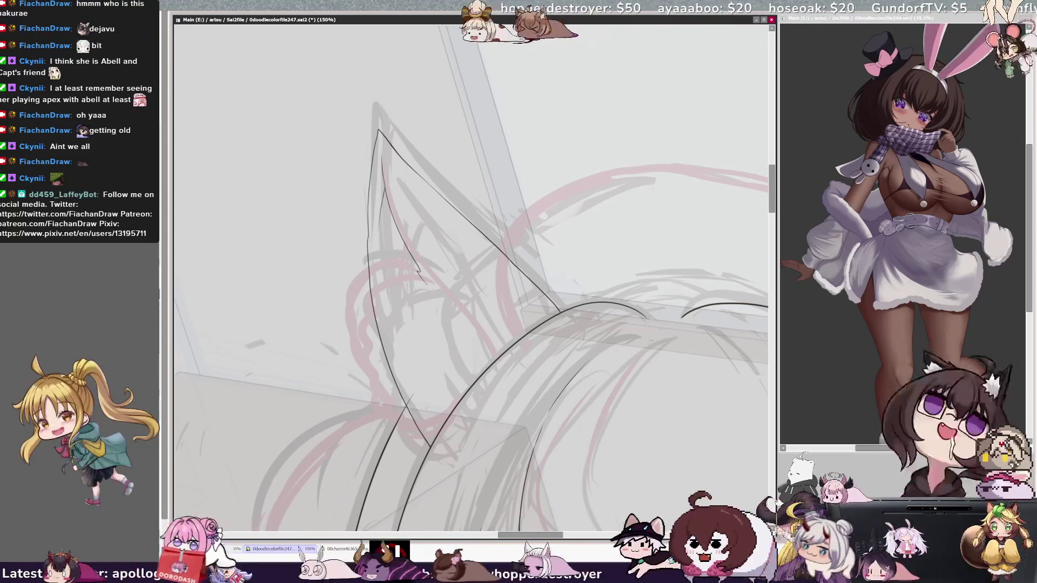
left_click_drag(439, 300, 458, 319)
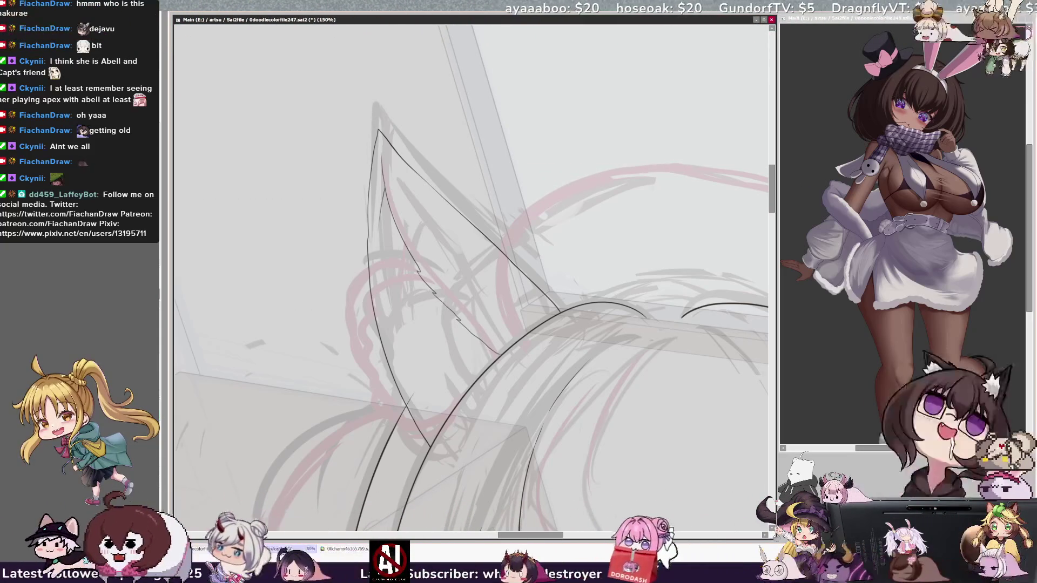
key("h")
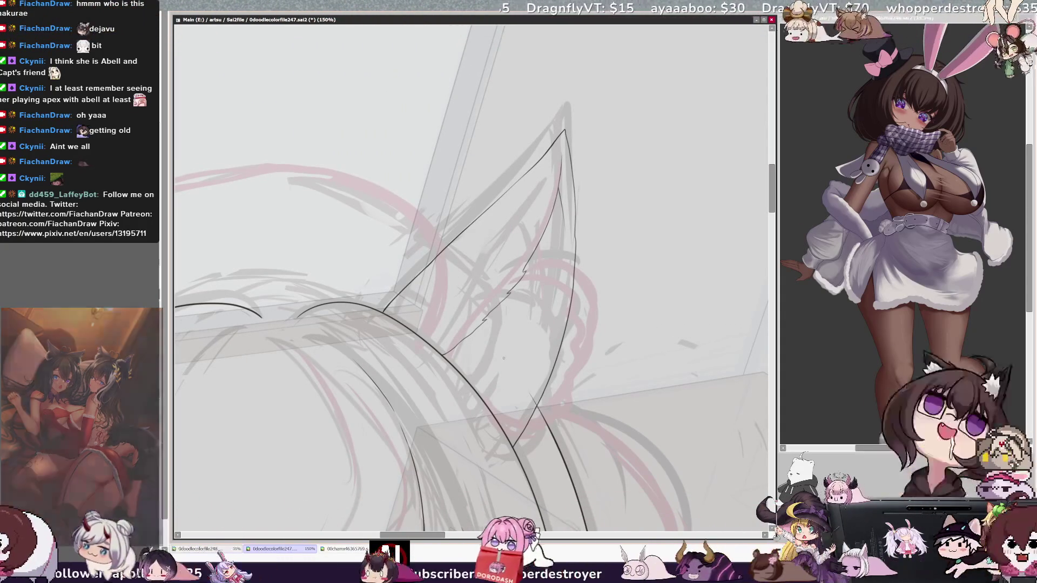
left_click_drag(435, 535, 409, 535)
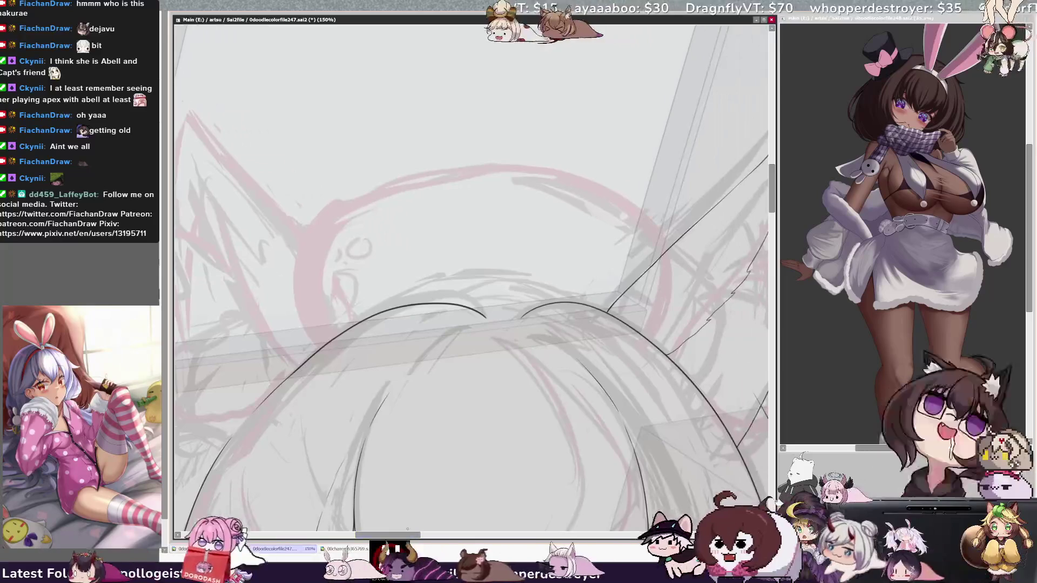
- At 50% zoom with the canvas rotated, ink a stroke down the left edge of the hair
key("ctrl+minus")
key("ctrl+minus")
key("ctrl+minus")
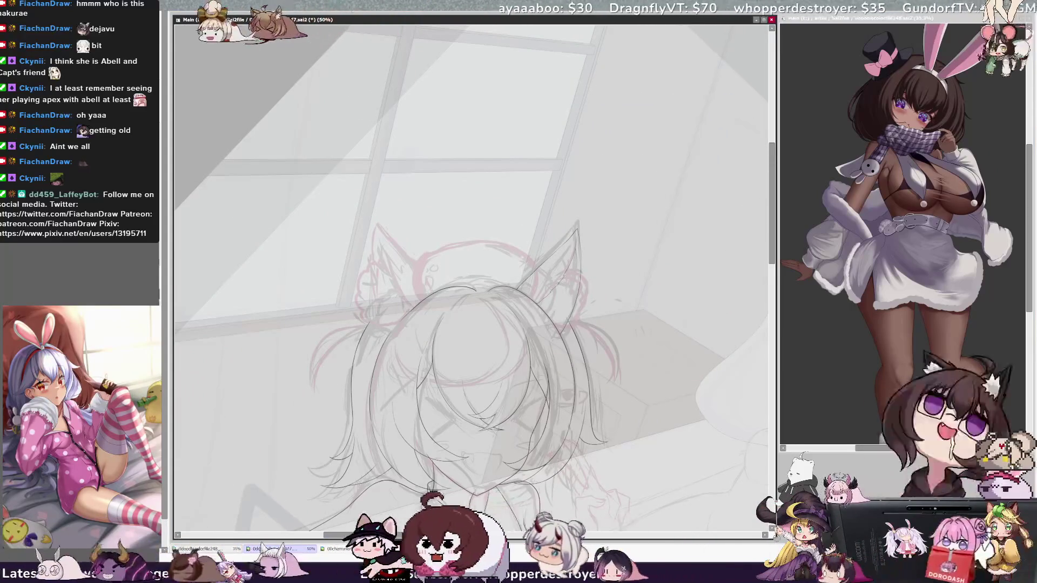
key("Delete")
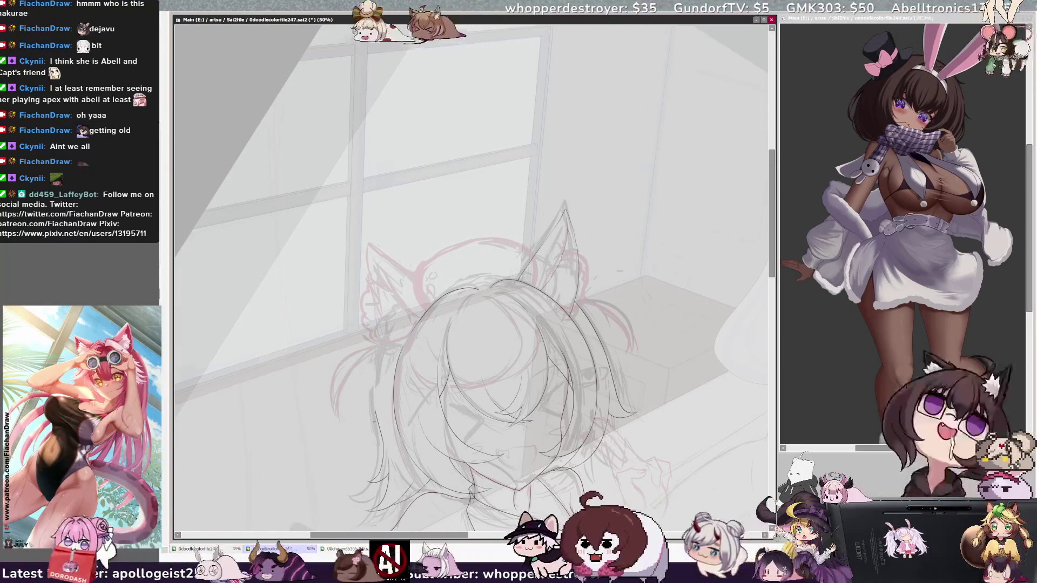
left_click_drag(383, 346, 373, 405)
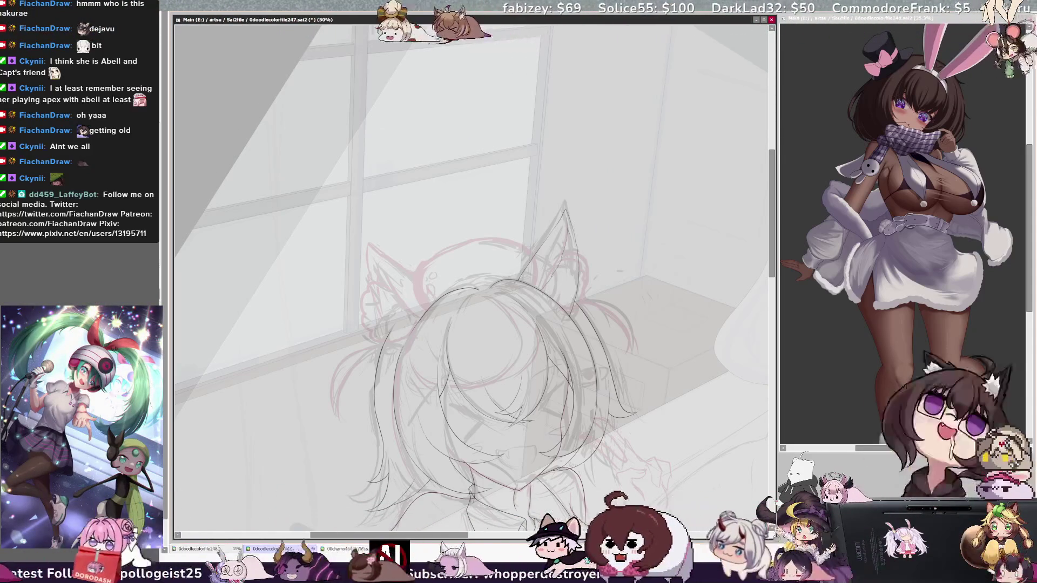
scroll(472, 271, "right", 2)
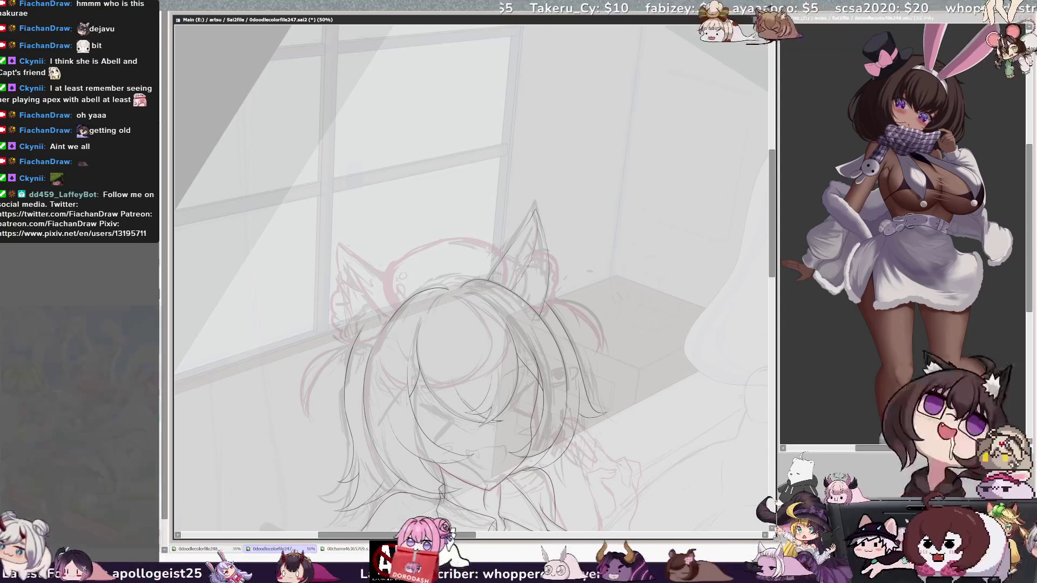
scroll(776, 261, "down", 5)
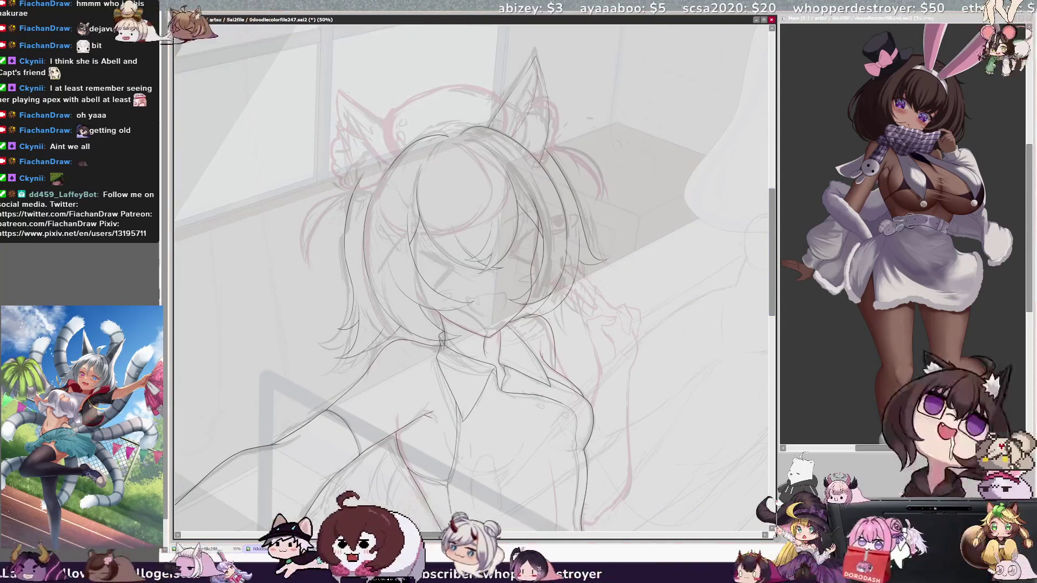
- Zoom out to about 21–25%, tilt the view counter-clockwise and pan to frame both girls
key("ctrl+minus")
key("Delete")
key("Delete")
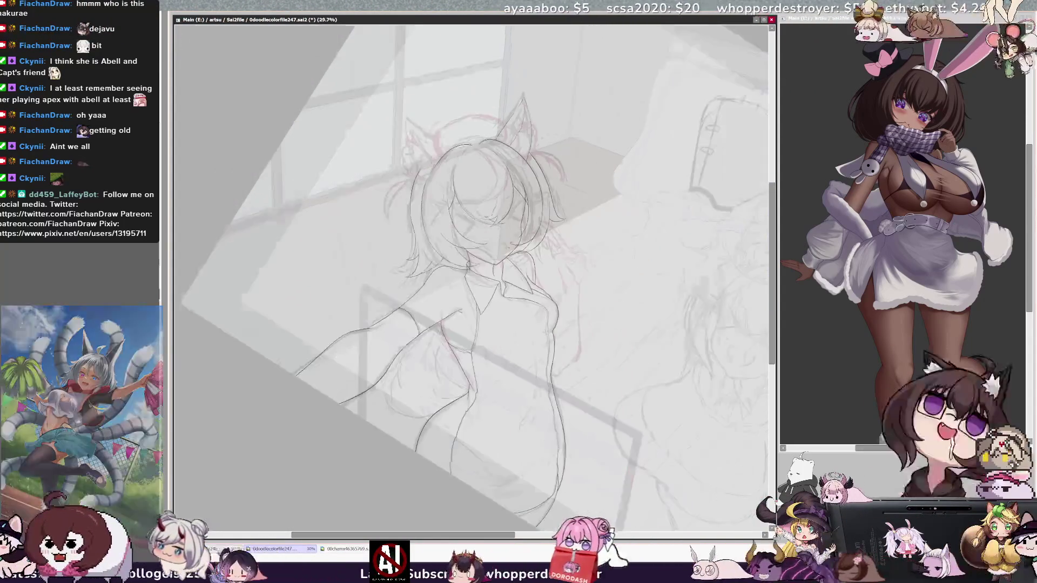
left_click_drag(411, 270, 540, 273)
scroll(475, 243, "up", 1)
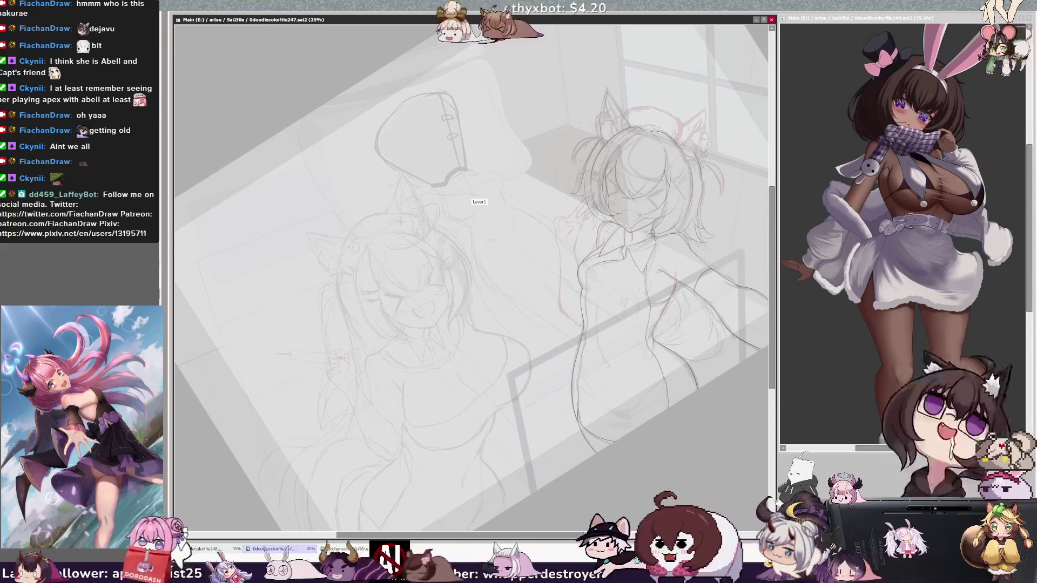
- Zoom to 21%, rotate the canvas view clockwise, then mirror it horizontally
scroll(471, 276, "down", 1)
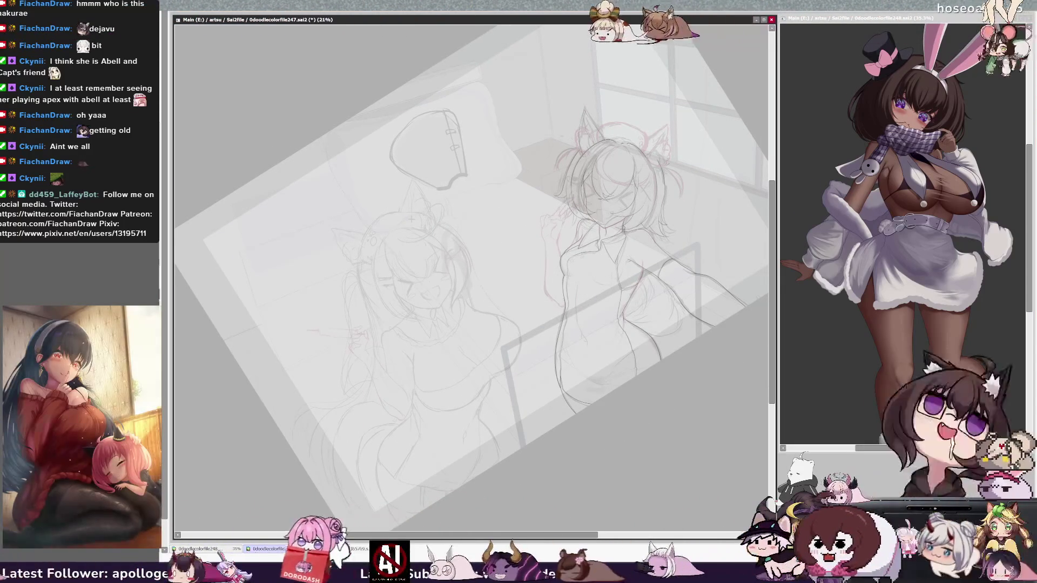
key("End")
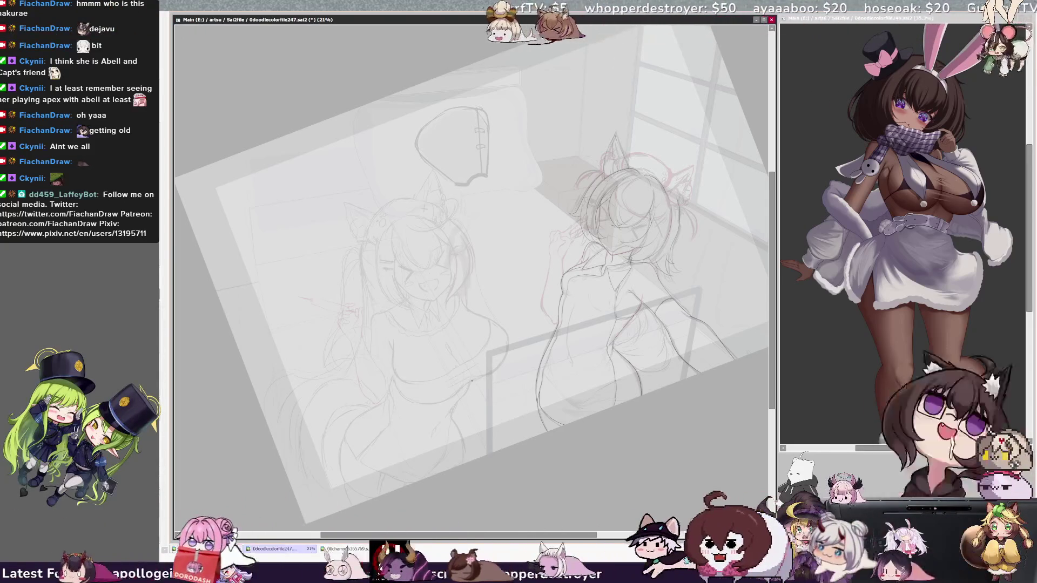
key("h")
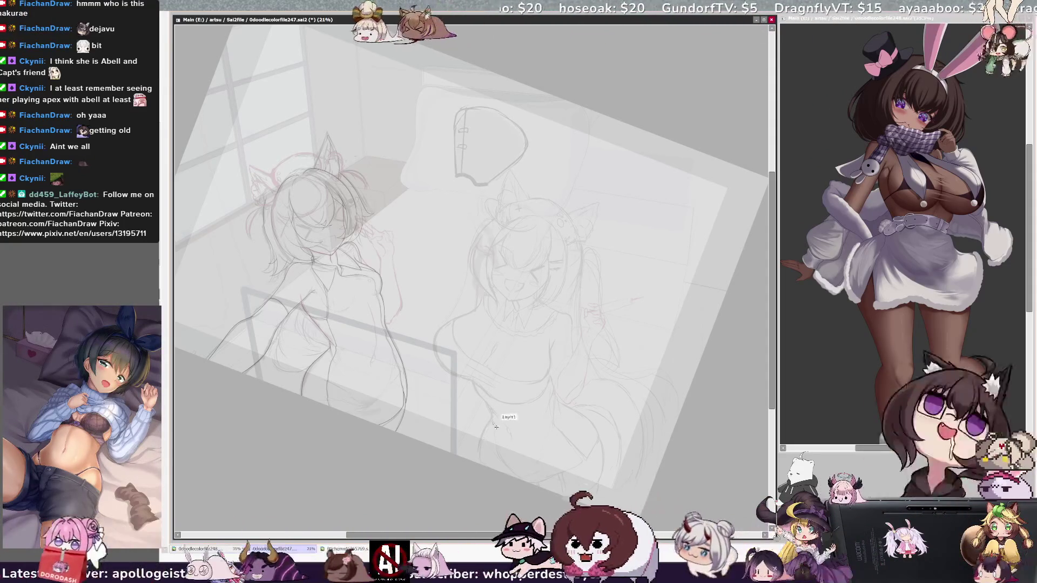
- Flip the canvas view back to normal, then mirror it horizontally again
key("h")
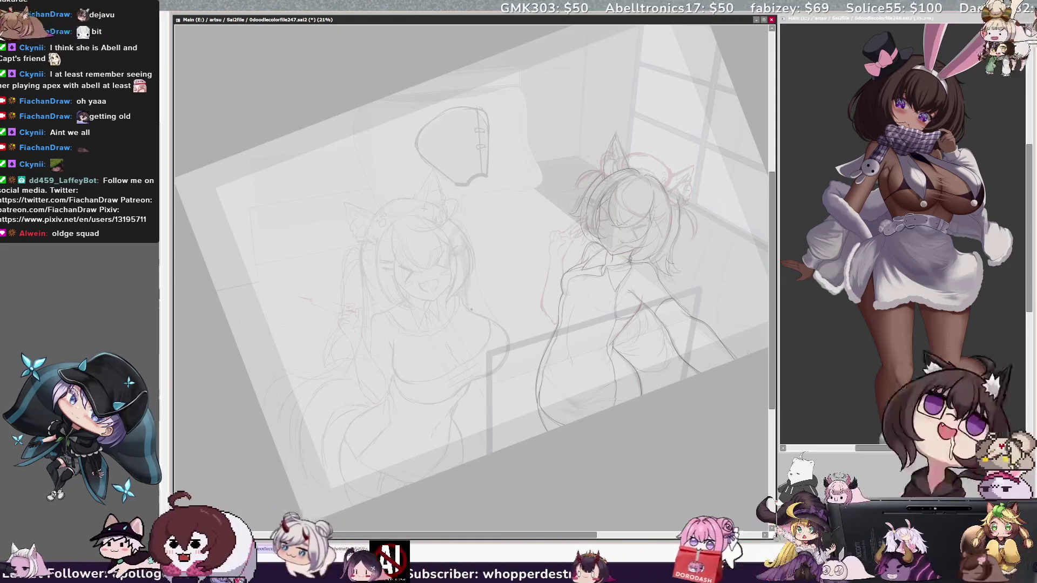
key("h")
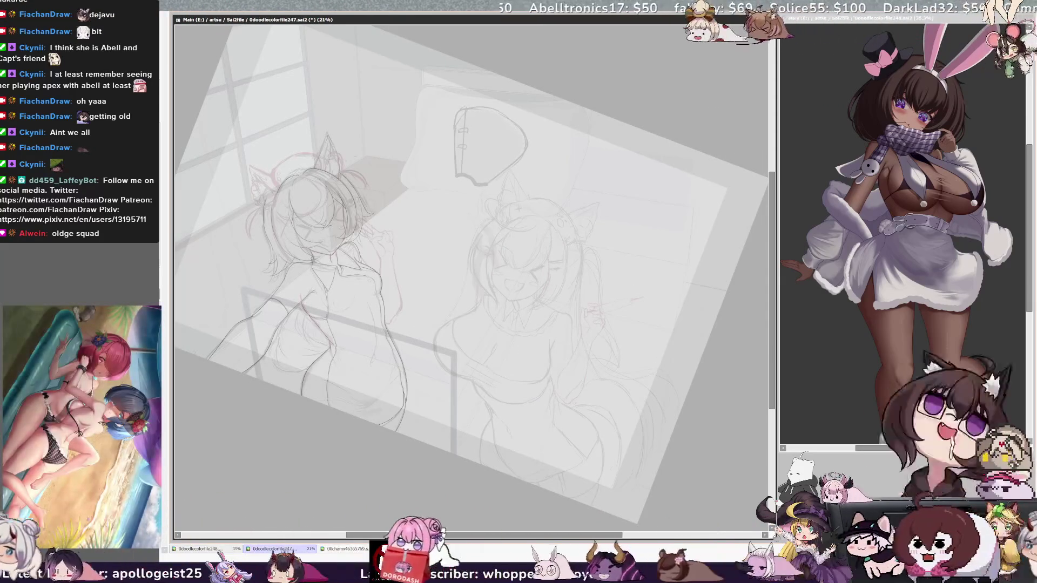
- Lasso the seated girl's chest and stretch it slightly outward with Ctrl+T, checking it flipped
mouse_move(475, 373)
left_mouse_down()
mouse_move(488, 335)
mouse_move(456, 310)
left_mouse_up()
key("ctrl+t")
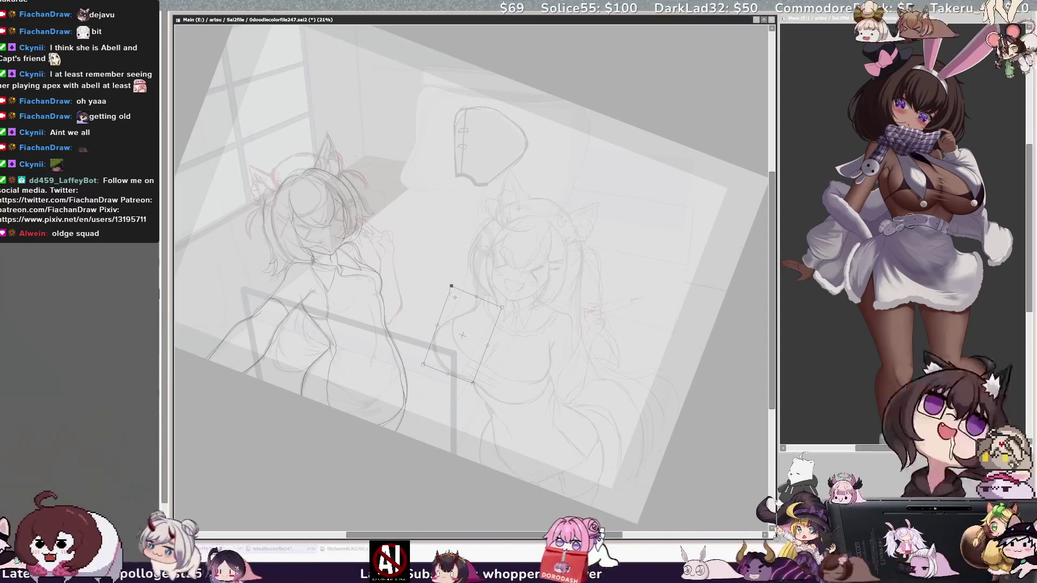
left_click_drag(443, 329, 441, 328)
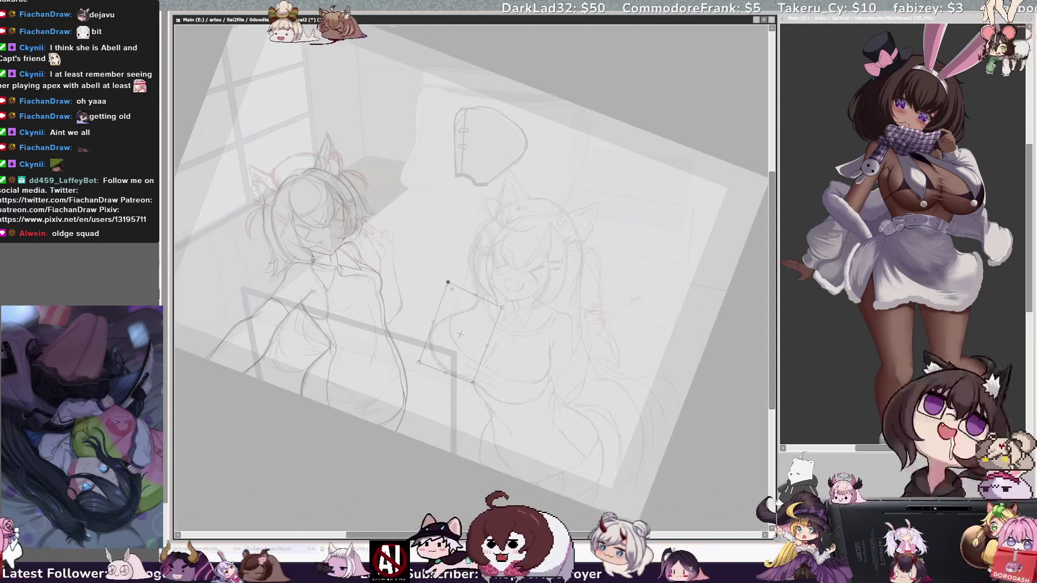
key("h")
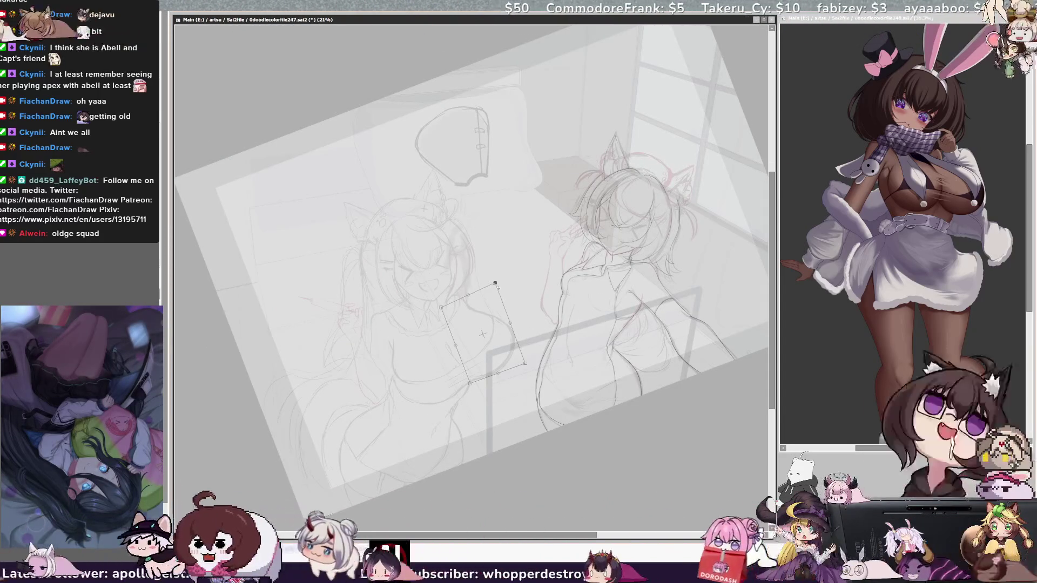
key("Return")
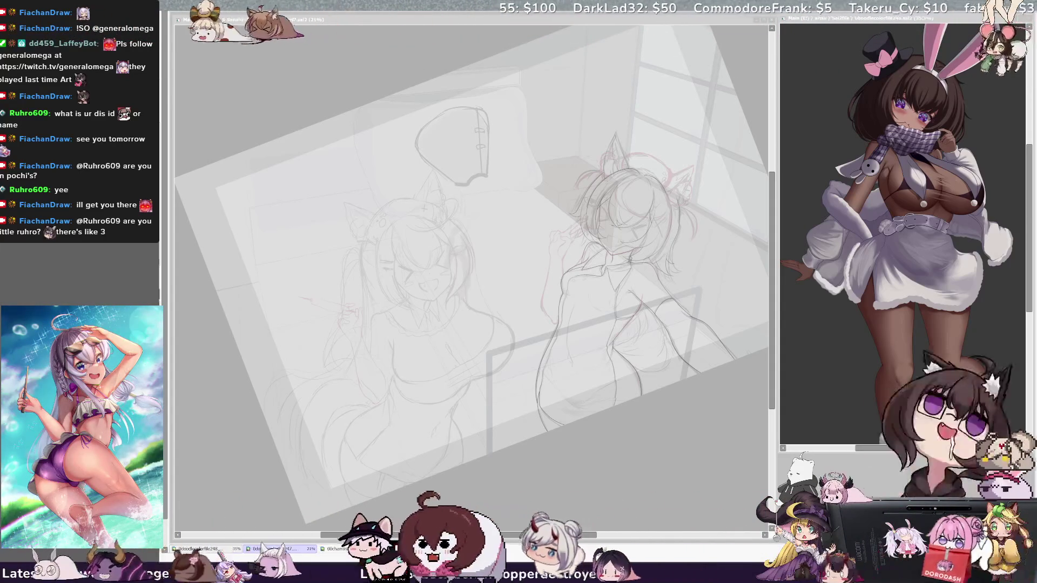
- Bring the bedroom sketch canvas window into focus
left_click(523, 25)
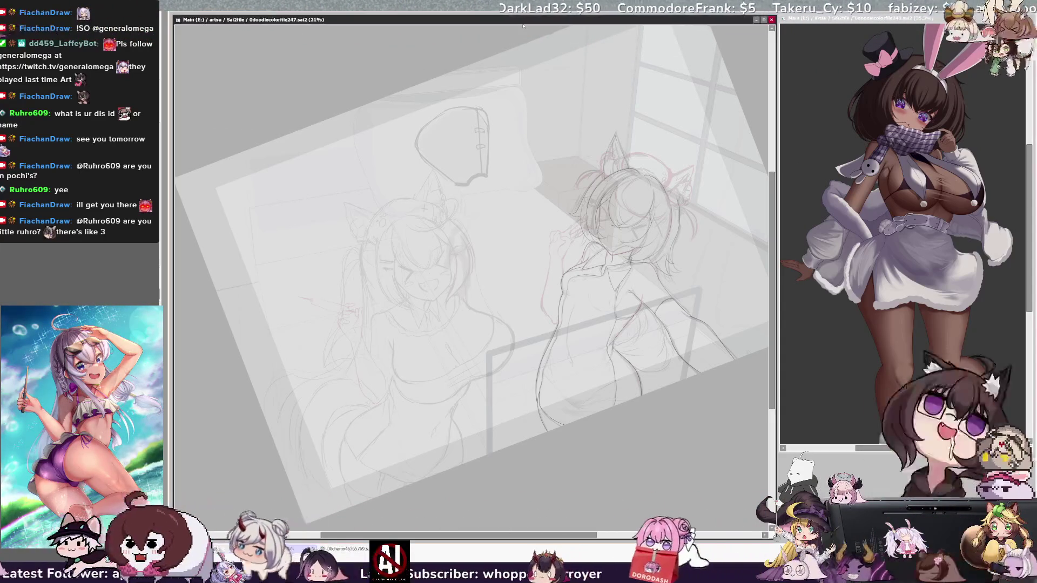
- Zoom the room sketch in and back out, and move its window to the right
key("ctrl+plus")
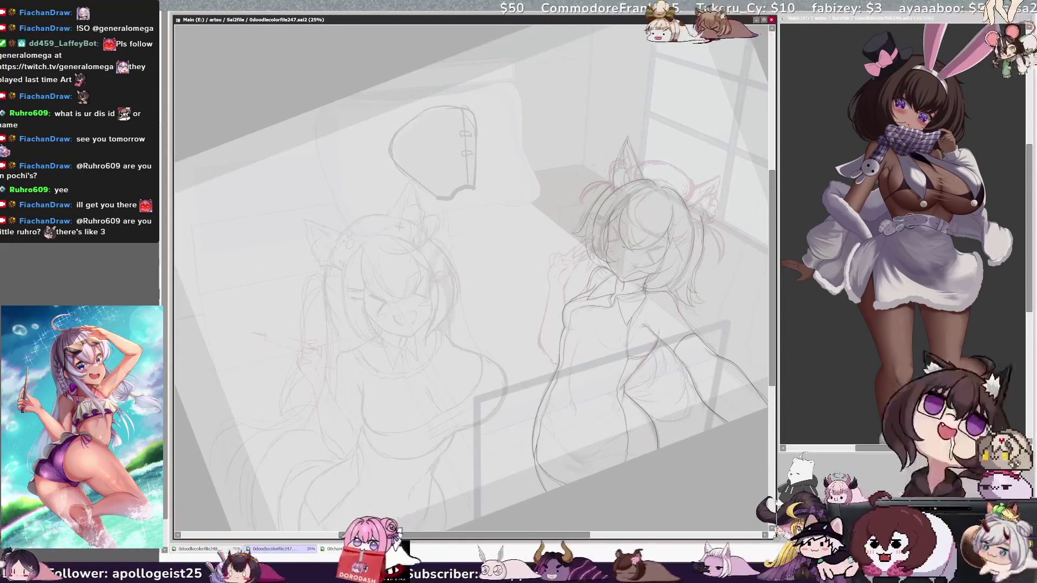
key("ctrl+minus")
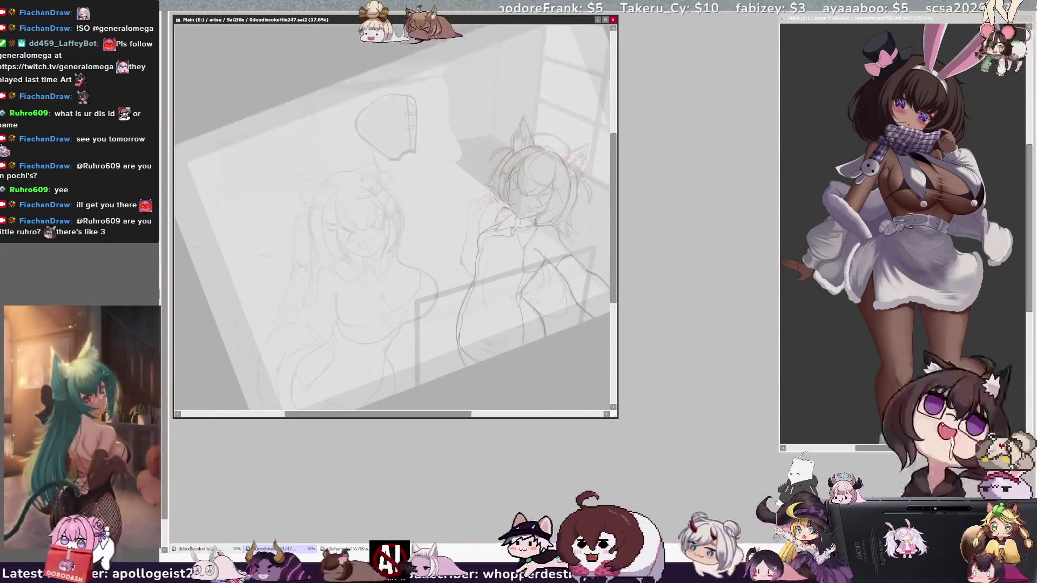
mouse_move(486, 19)
left_mouse_down()
mouse_move(903, 19)
mouse_move(338, 23)
left_mouse_up()
- Switch to 0doodlecolorfile248 and enlarge its window to view the bunny-girl at 50%
key("ctrl+Tab")
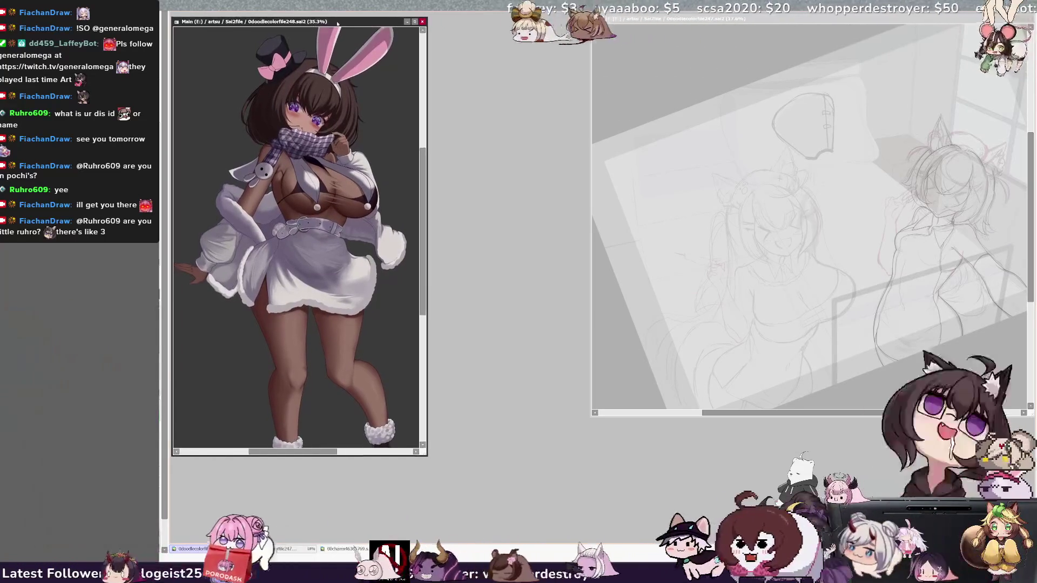
left_click_drag(426, 455, 693, 536)
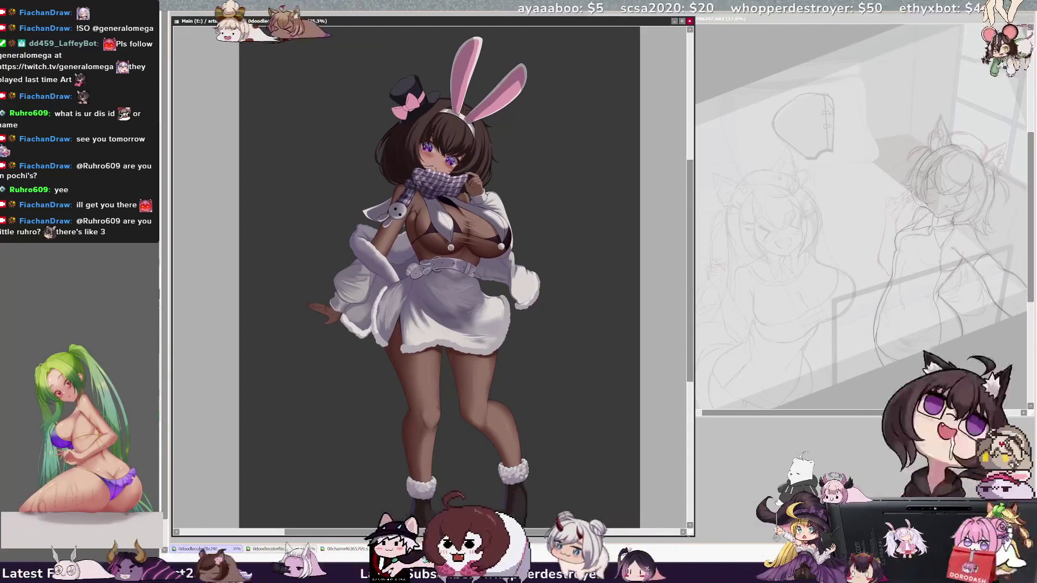
scroll(432, 270, "down", 1)
scroll(432, 270, "up", 3)
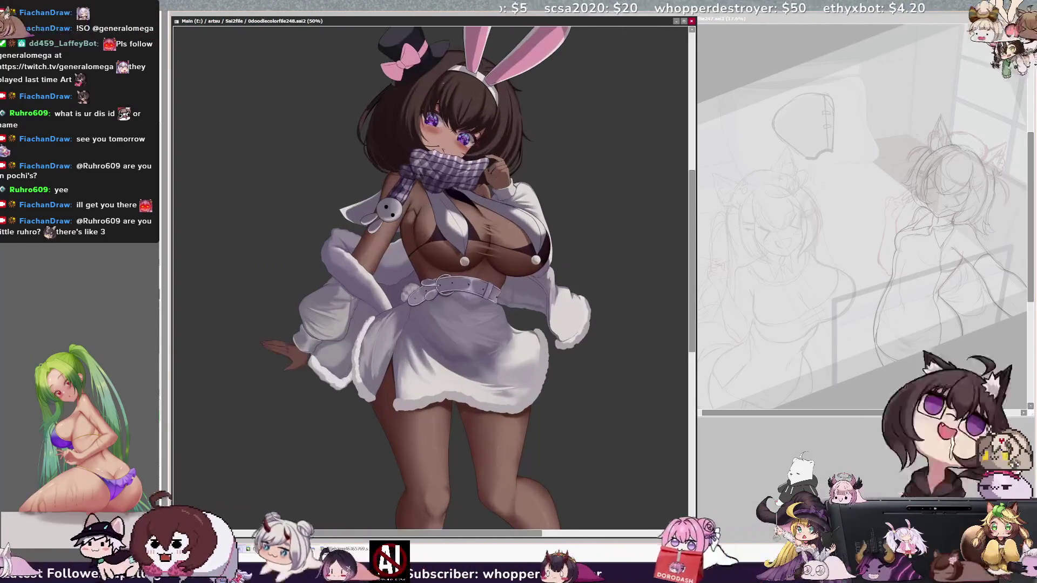
scroll(432, 270, "up", 1)
scroll(432, 270, "down", 1)
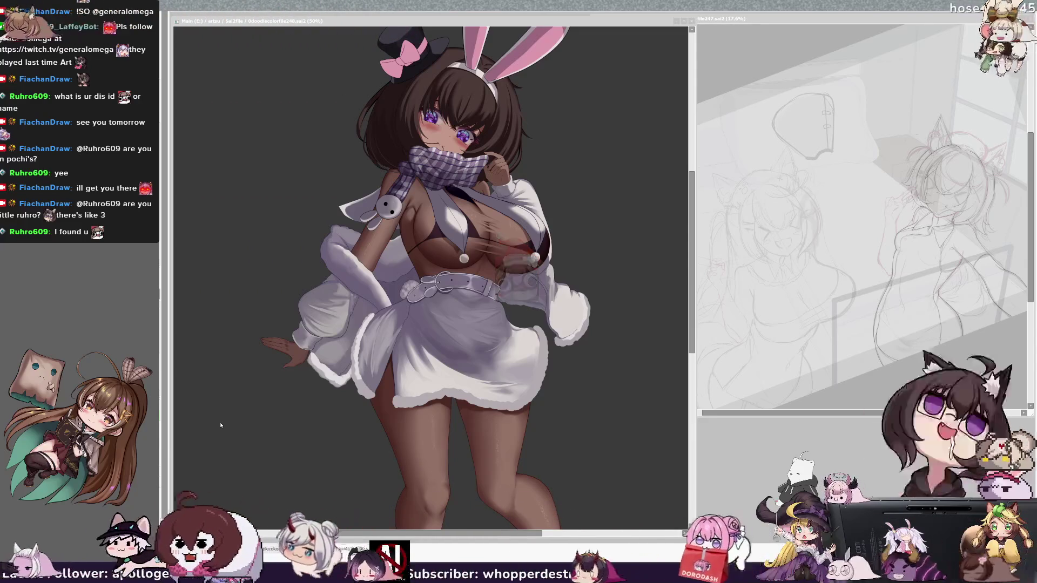
- Display the bunny-girl piece as 0doodlecolorfile248_textureAdd.psd
left_click(220, 425)
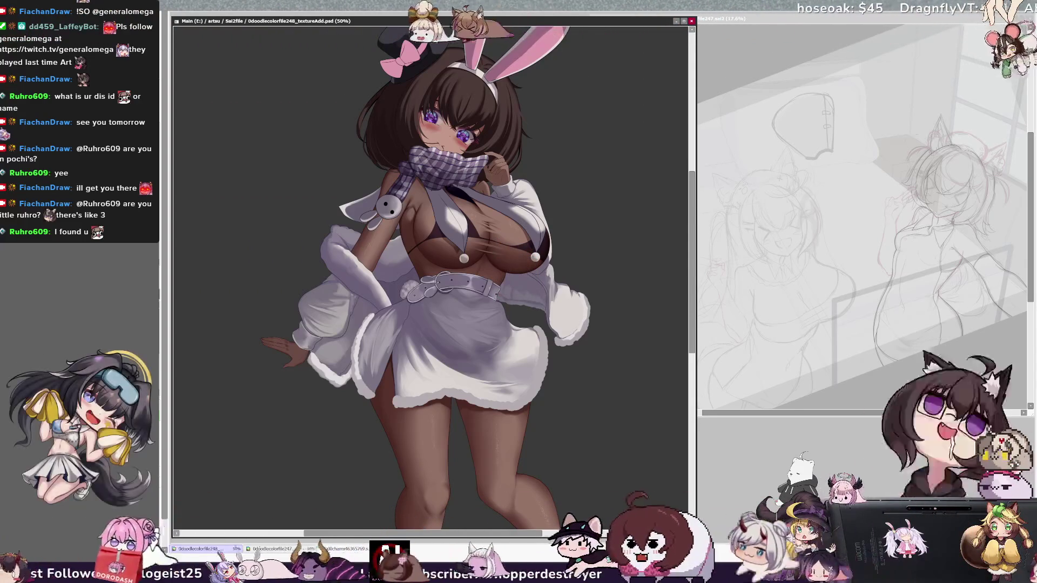
mouse_move(477, 147)
left_mouse_down()
mouse_move(508, 153)
mouse_move(475, 169)
left_mouse_up()
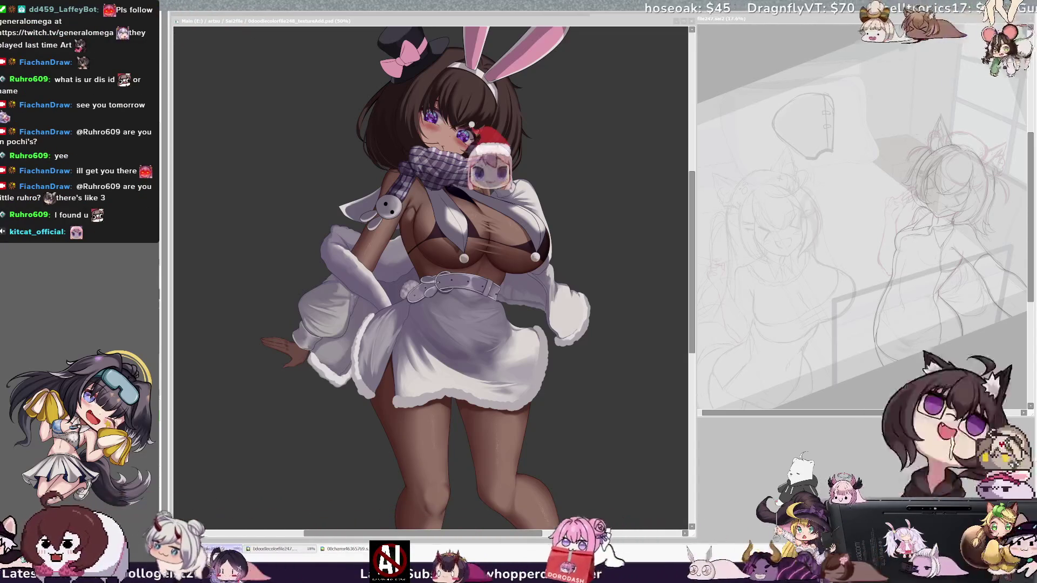